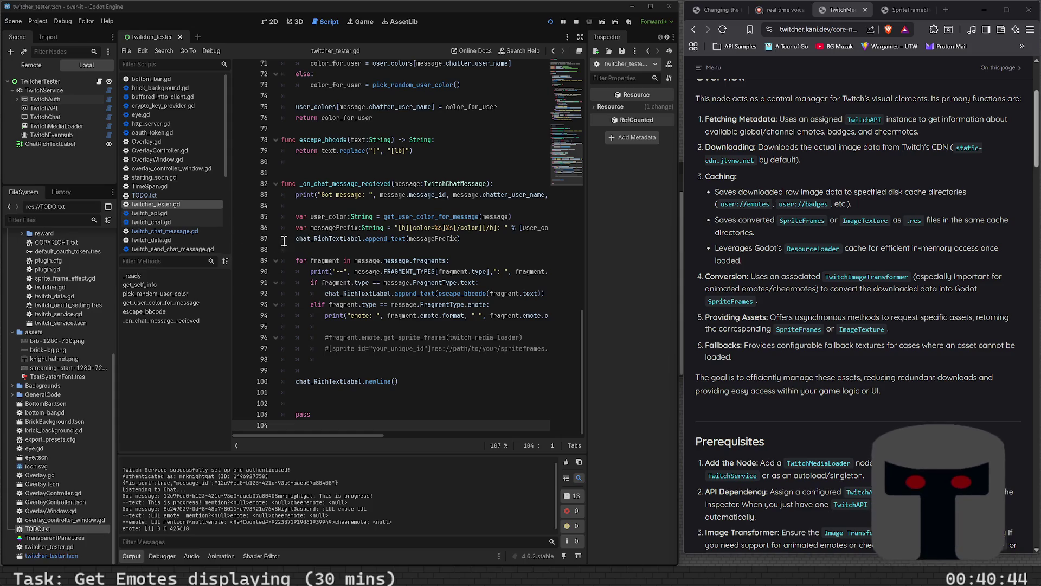
pyautogui.moveTo(403, 262)
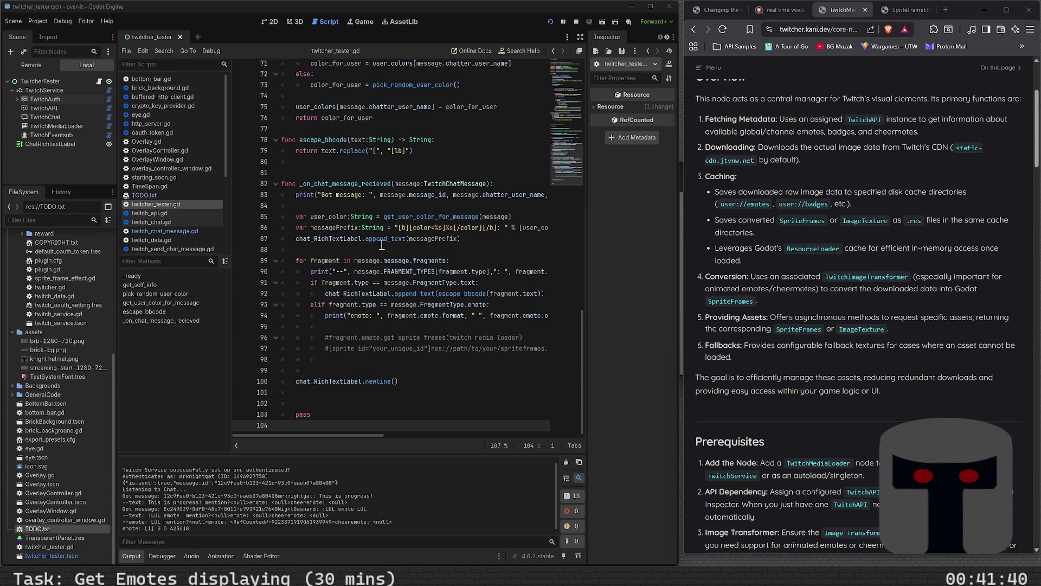
pyautogui.click(369, 251)
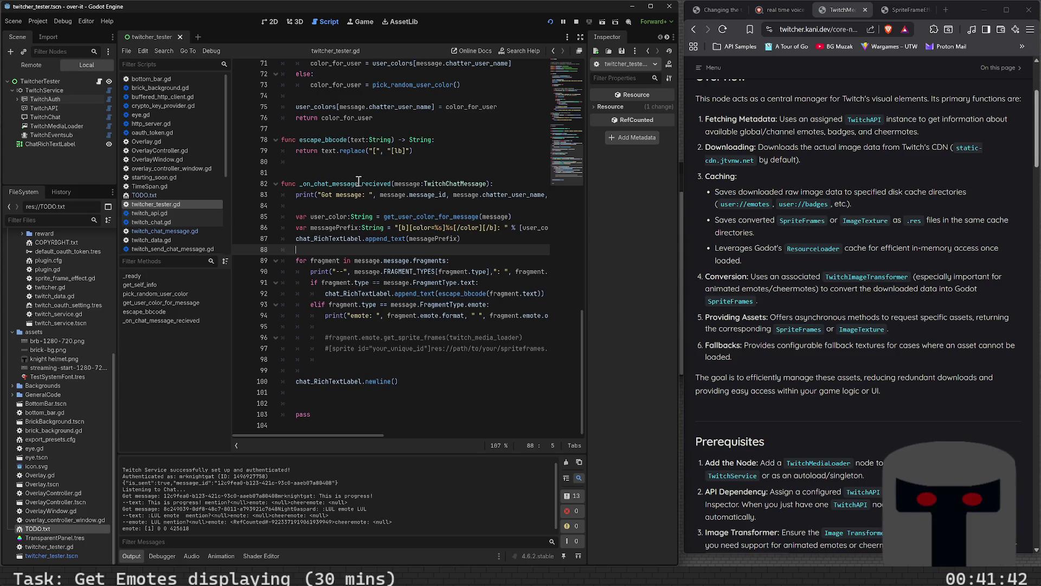
# Tidy the blank line above the chat handler function and save the script
pyautogui.click(359, 173)
pyautogui.press('BackSpace')
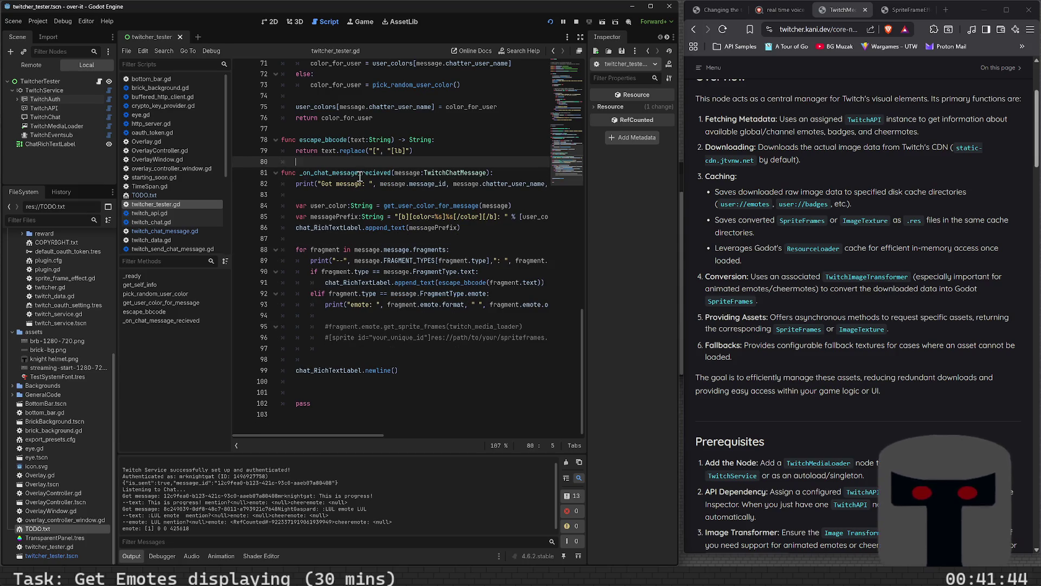
pyautogui.press('BackSpace')
pyautogui.press('Return')
pyautogui.press('BackSpace')
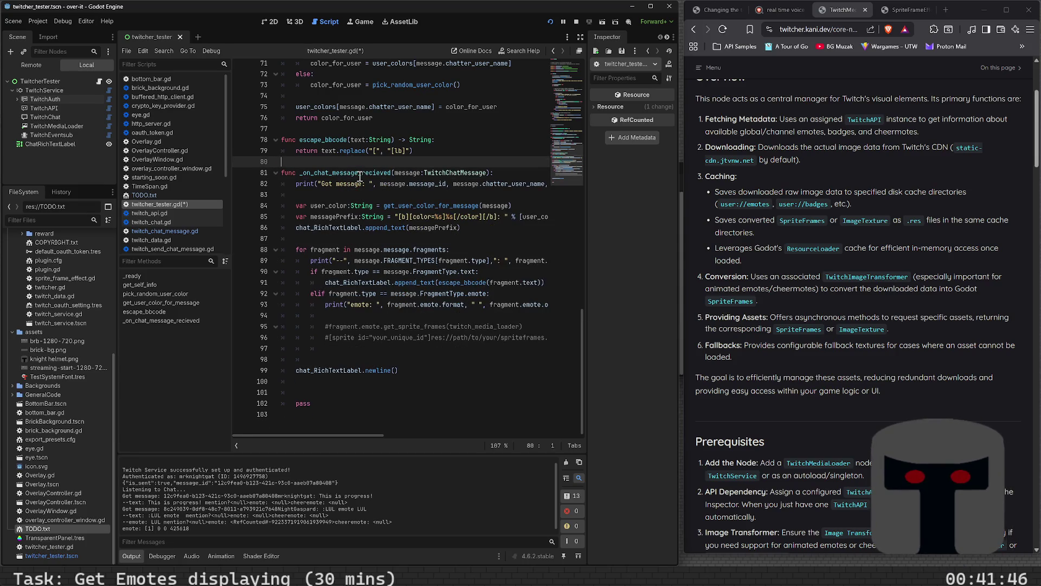
pyautogui.hotkey('ctrl', 's')
# Add a new indented line inside the emote branch after the emote print
pyautogui.press('Down')
pyautogui.press('Down')
pyautogui.press('Down')
pyautogui.press('Down')
pyautogui.press('Down')
pyautogui.press('Down')
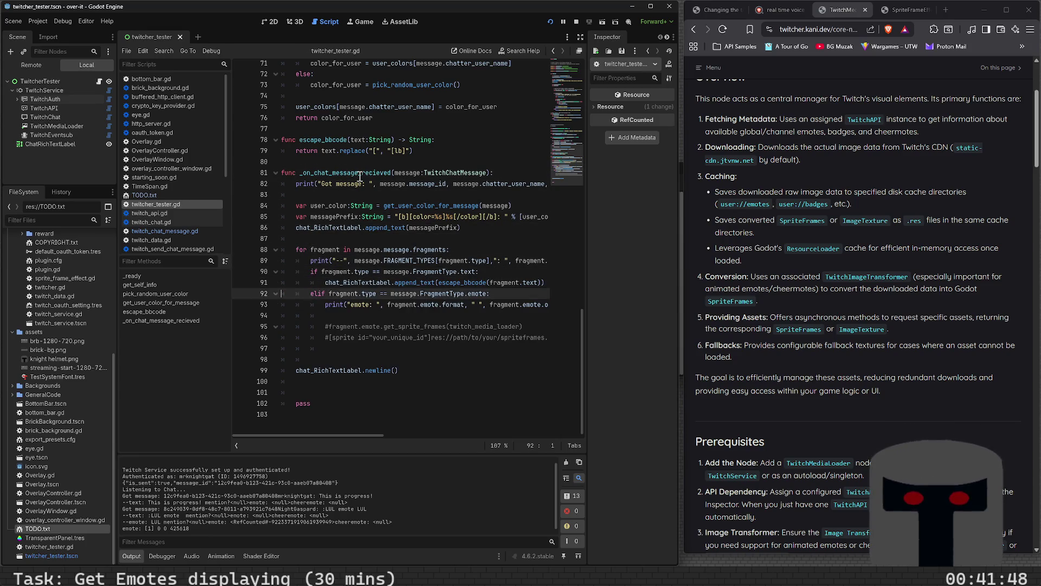
pyautogui.press('Up')
pyautogui.press('Up')
pyautogui.press('Up')
pyautogui.press('Down')
pyautogui.press('Down')
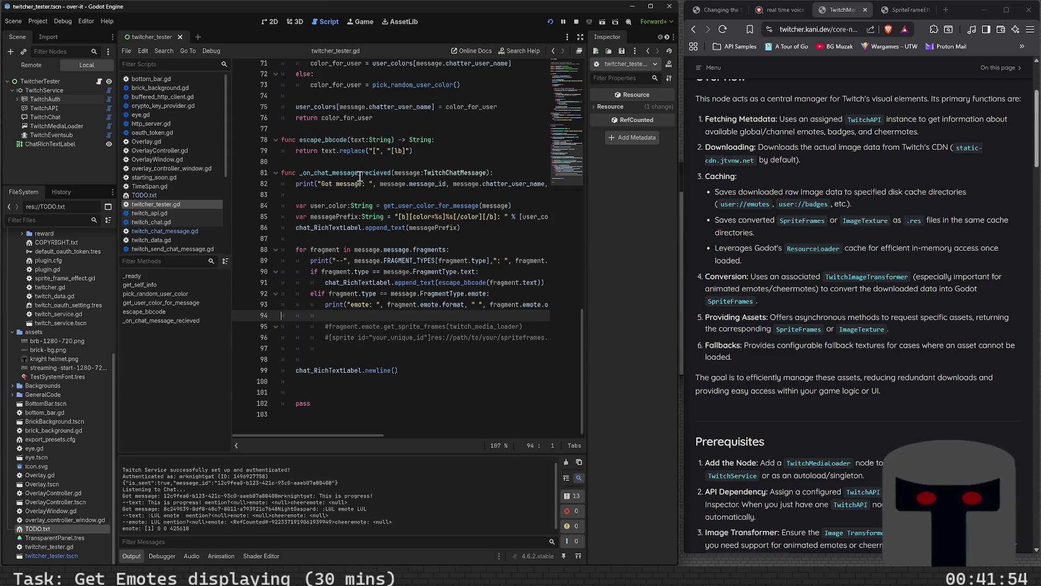
pyautogui.press('Return')
pyautogui.press('Return')
pyautogui.press('Up')
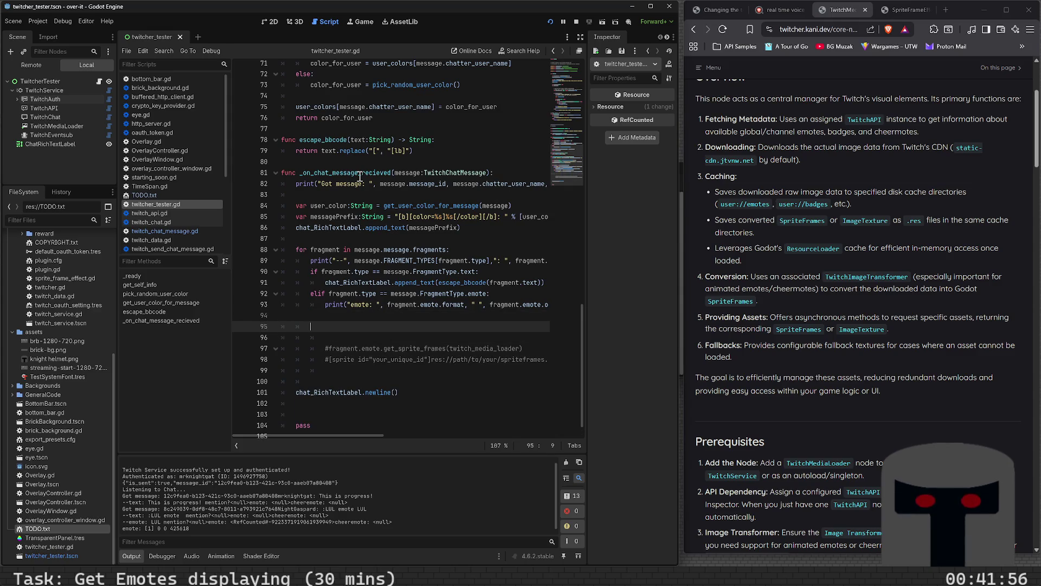
pyautogui.press('Tab')
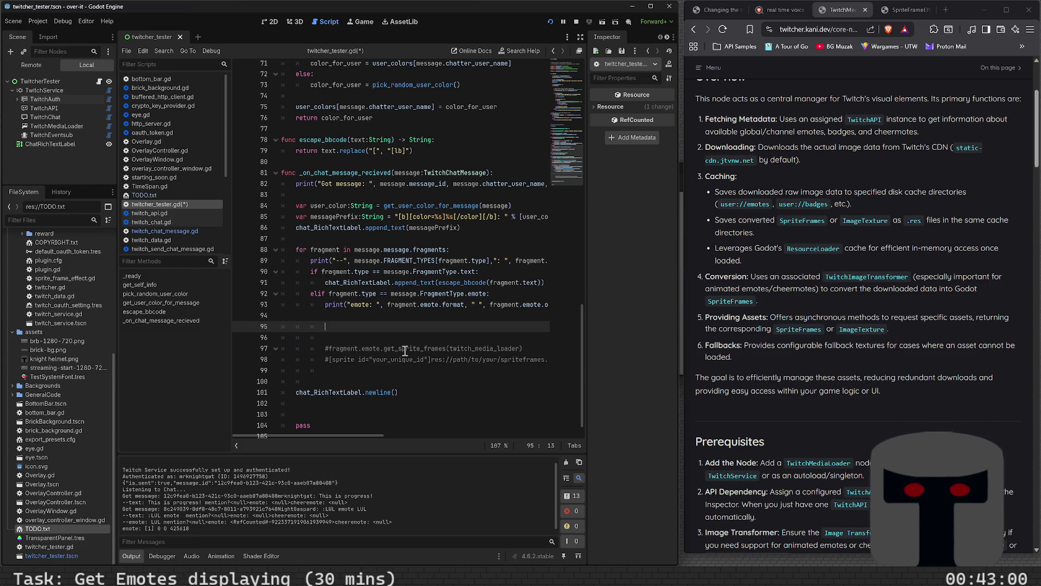
# Uncomment the fragment.emote.get_sprite_frames(twitch_media_loader) line, save twitcher_tester.gd, and jump to its definition
pyautogui.click(334, 352)
pyautogui.press('Home')
pyautogui.press('Delete')
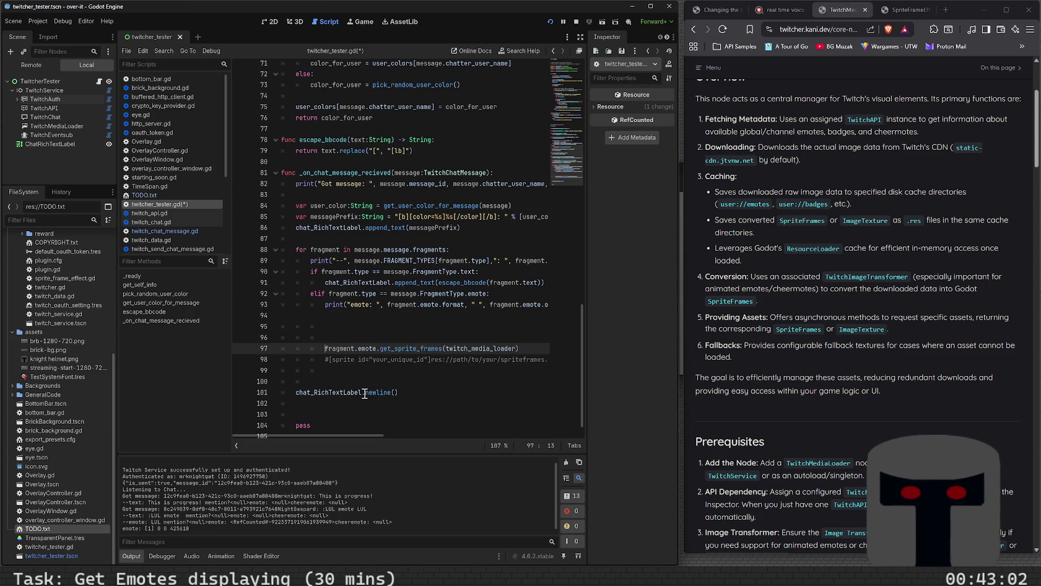
pyautogui.hotkey('ctrl', 's')
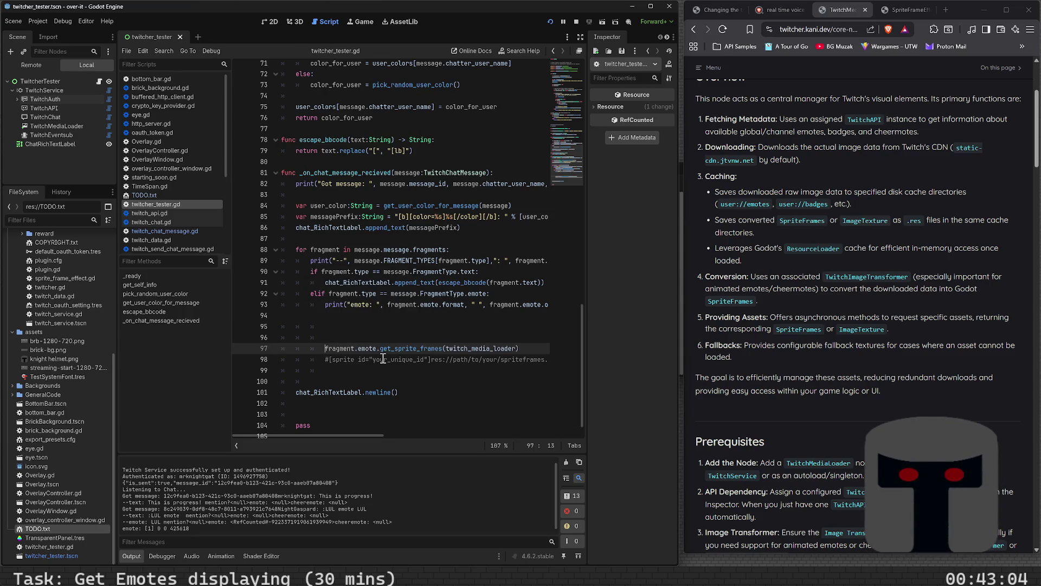
pyautogui.keyDown('ctrl'); pyautogui.click(390, 349); pyautogui.keyUp('ctrl')
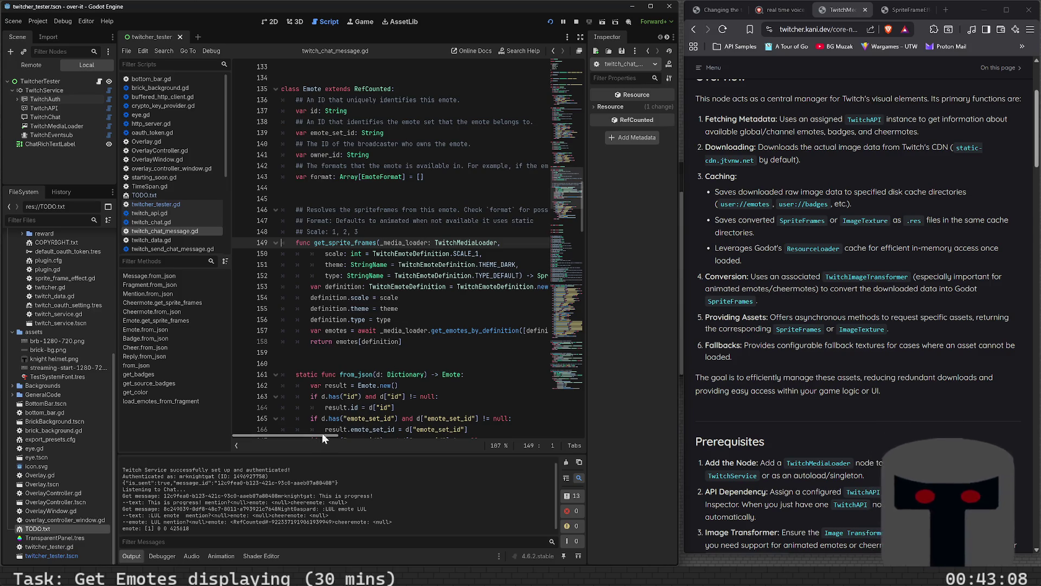
# Clear the stray selection in twitch_chat_message.gd and follow the get_emotes_by_definition call into twitch_media_loader.gd
pyautogui.moveTo(324, 429)
pyautogui.mouseDown()
pyautogui.moveTo(319, 437)
pyautogui.moveTo(352, 435)
pyautogui.moveTo(295, 431)
pyautogui.mouseUp()
pyautogui.click(436, 285)
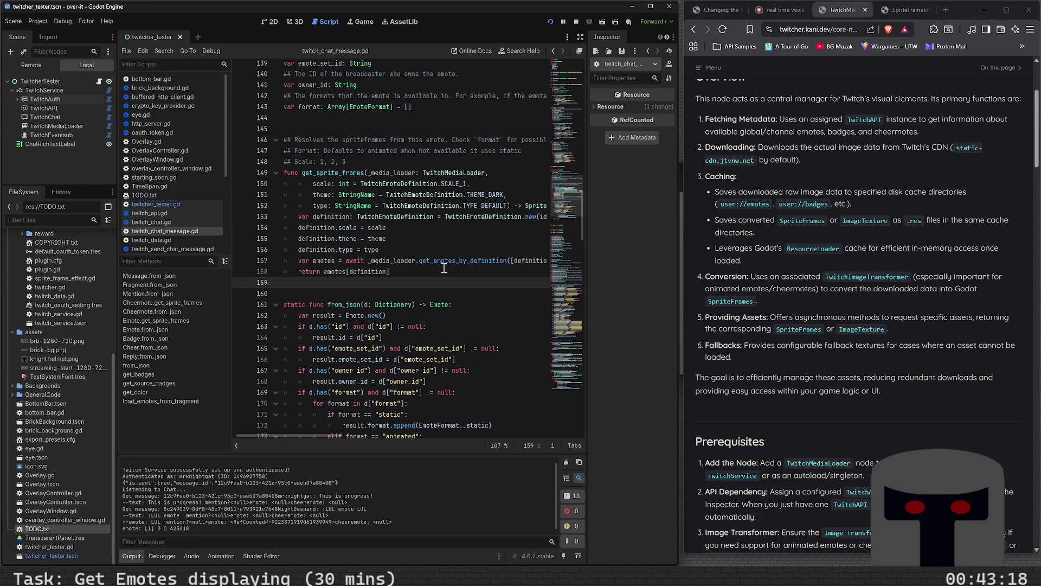
pyautogui.scroll(1, 441, 290)
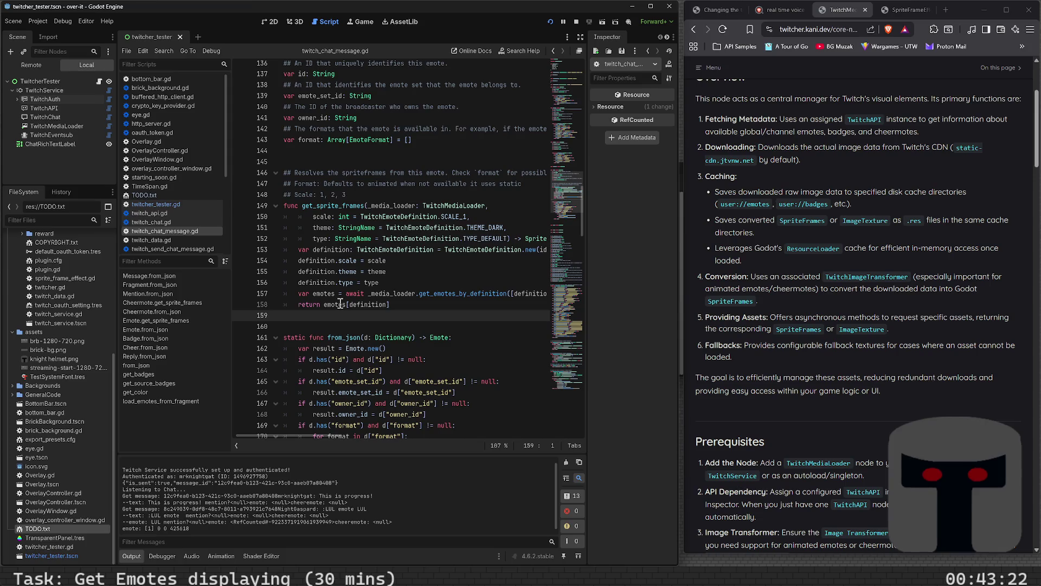
pyautogui.moveTo(364, 269)
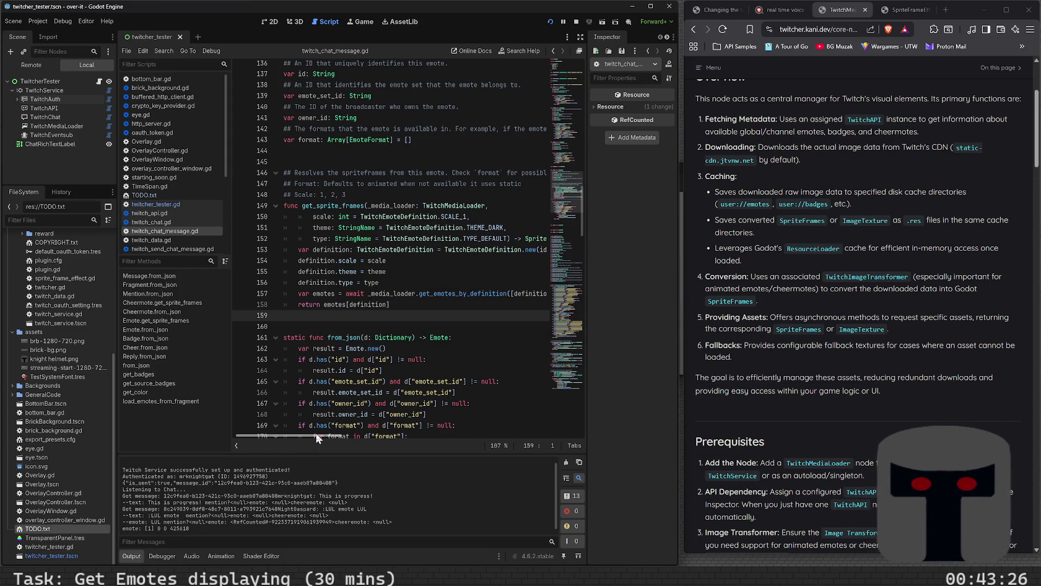
pyautogui.moveTo(316, 433)
pyautogui.mouseDown()
pyautogui.moveTo(333, 432)
pyautogui.moveTo(314, 428)
pyautogui.mouseUp()
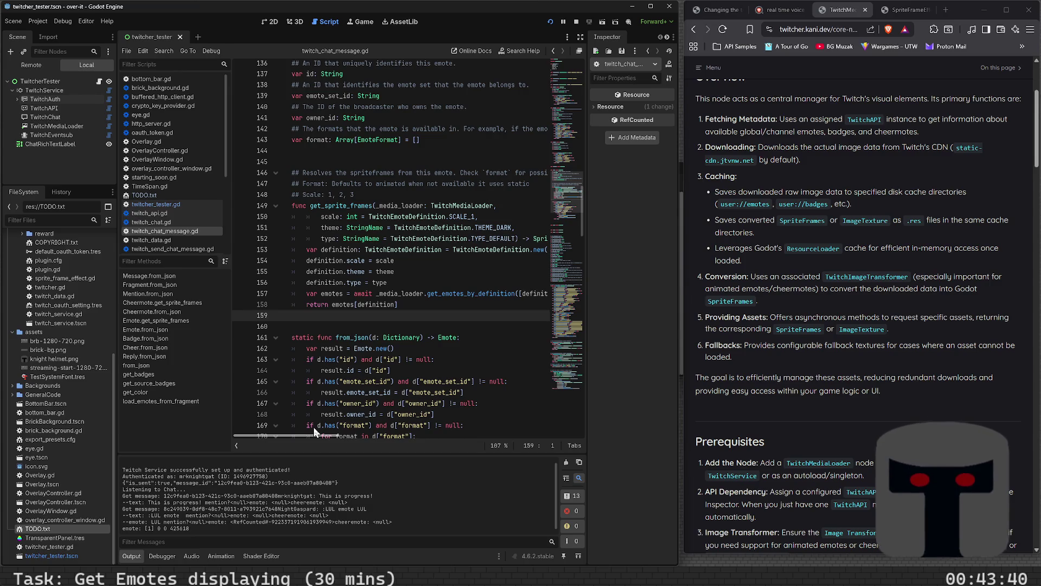
pyautogui.moveTo(313, 427); pyautogui.dragTo(315, 427)
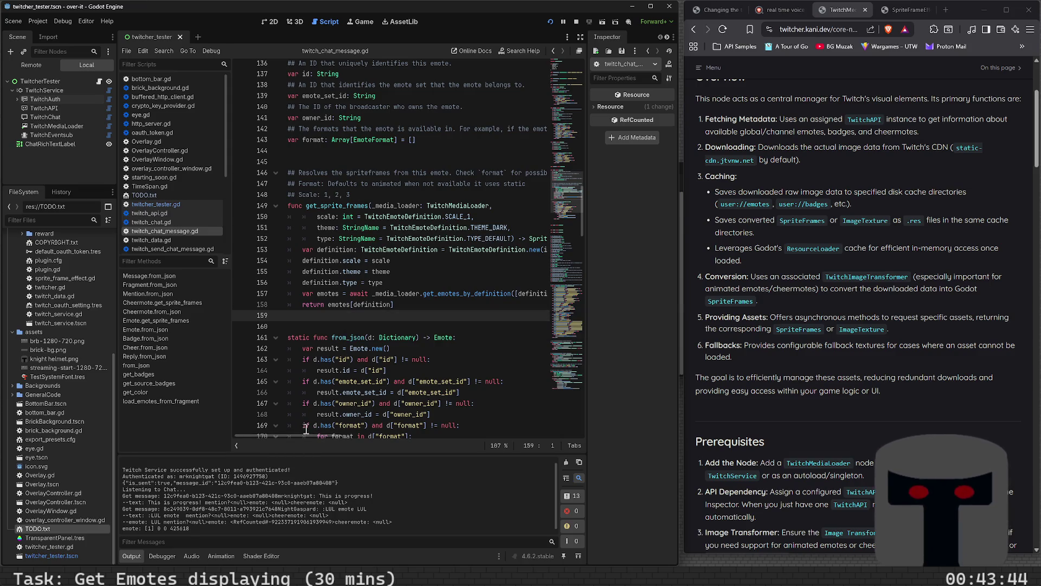
pyautogui.moveTo(305, 434)
pyautogui.mouseDown()
pyautogui.moveTo(330, 432)
pyautogui.moveTo(310, 424)
pyautogui.mouseUp()
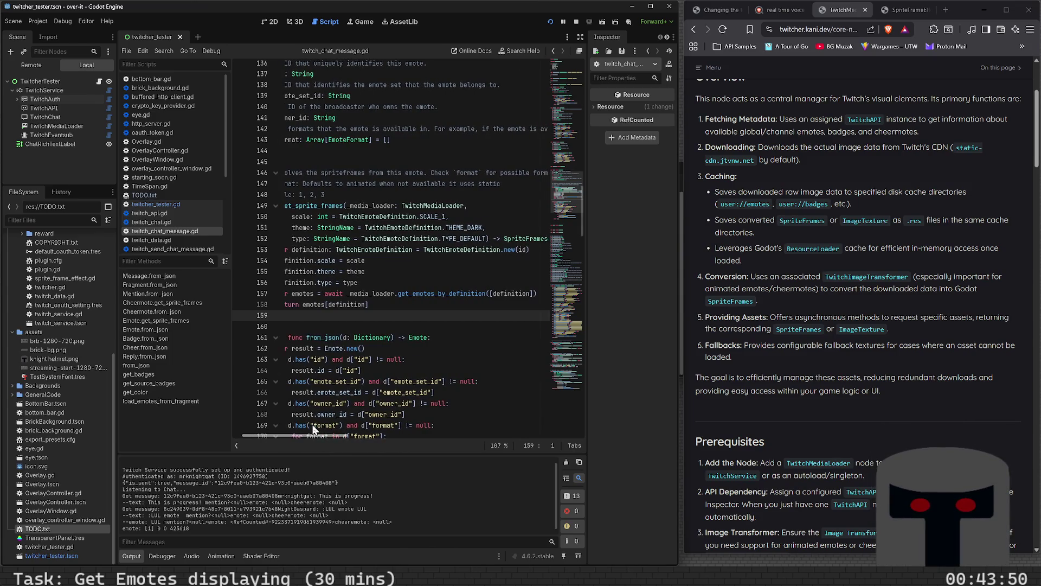
pyautogui.click(427, 295)
pyautogui.keyDown('ctrl'); pyautogui.click(427, 298); pyautogui.keyUp('ctrl')
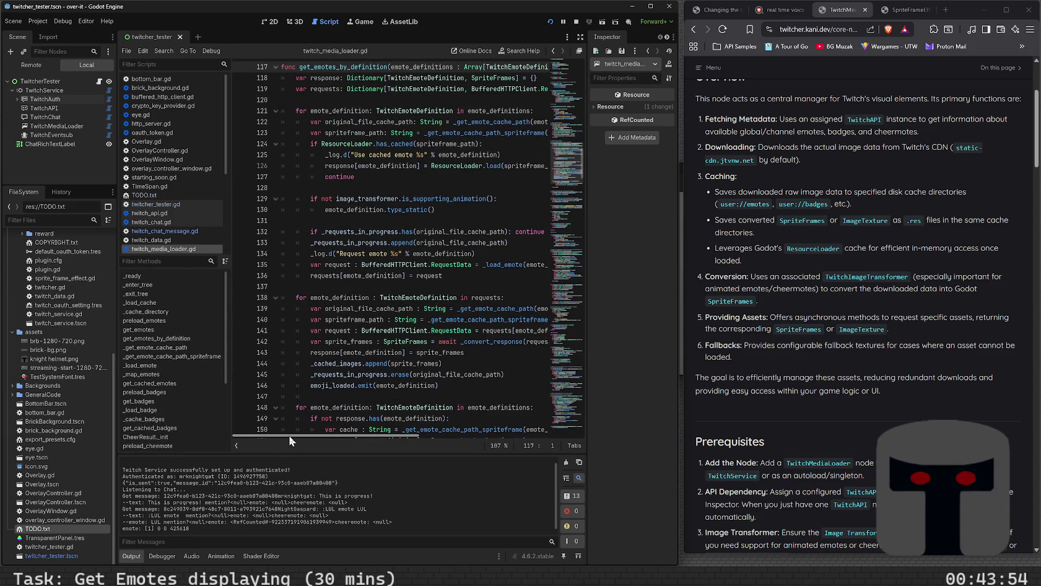
pyautogui.moveTo(289, 435)
pyautogui.mouseDown()
pyautogui.moveTo(411, 418)
pyautogui.moveTo(288, 411)
pyautogui.moveTo(350, 399)
pyautogui.mouseUp()
pyautogui.hscroll(-5, 350, 399)
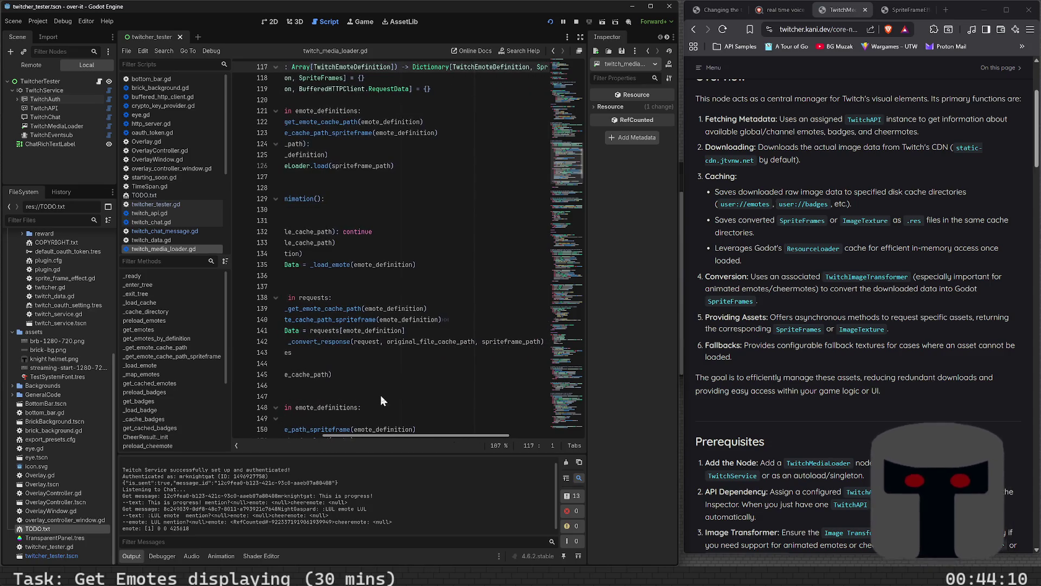
pyautogui.scroll(2, 352, 382)
pyautogui.hscroll(3, 380, 385)
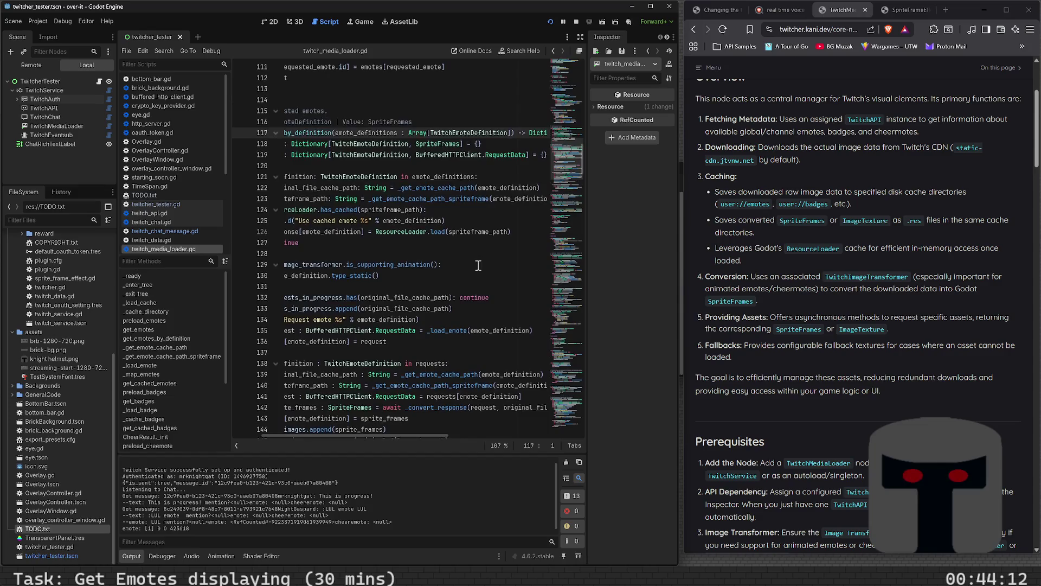
pyautogui.moveTo(373, 435); pyautogui.dragTo(478, 433)
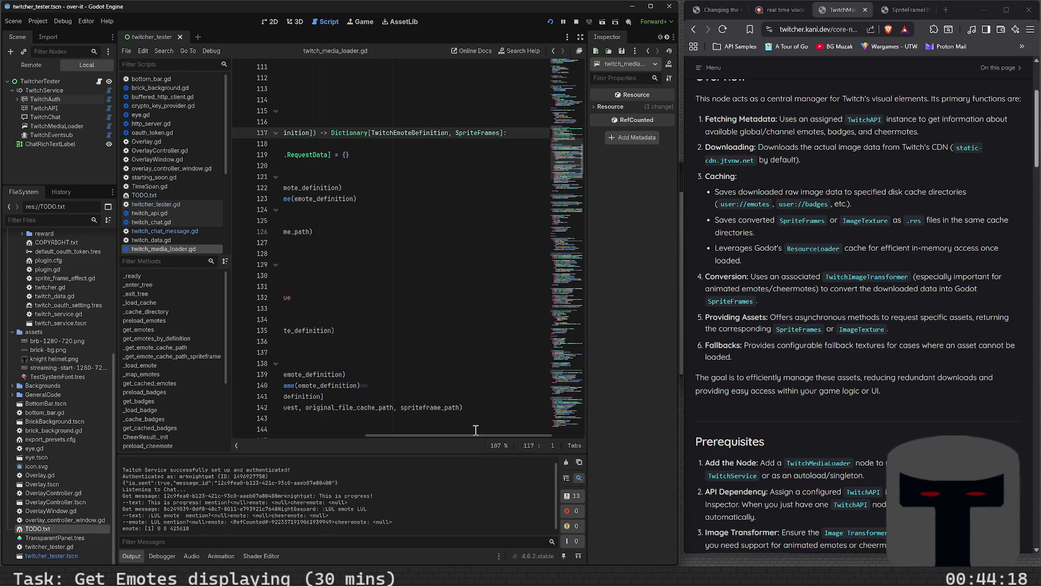
pyautogui.moveTo(472, 434)
pyautogui.mouseDown()
pyautogui.moveTo(334, 433)
pyautogui.moveTo(353, 428)
pyautogui.moveTo(338, 424)
pyautogui.mouseUp()
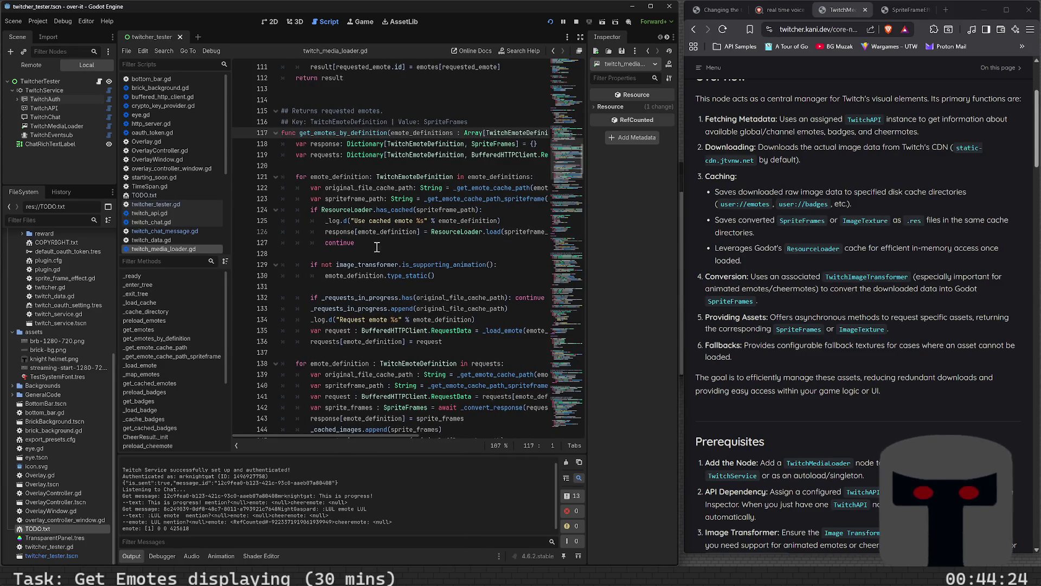
pyautogui.scroll(-5, 741, 388)
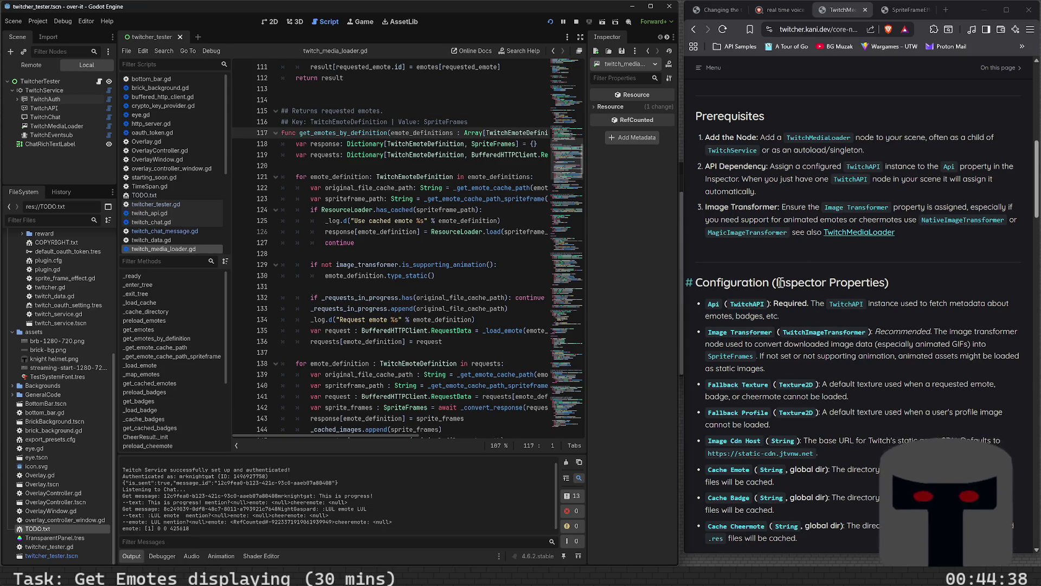
pyautogui.scroll(-3, 781, 282)
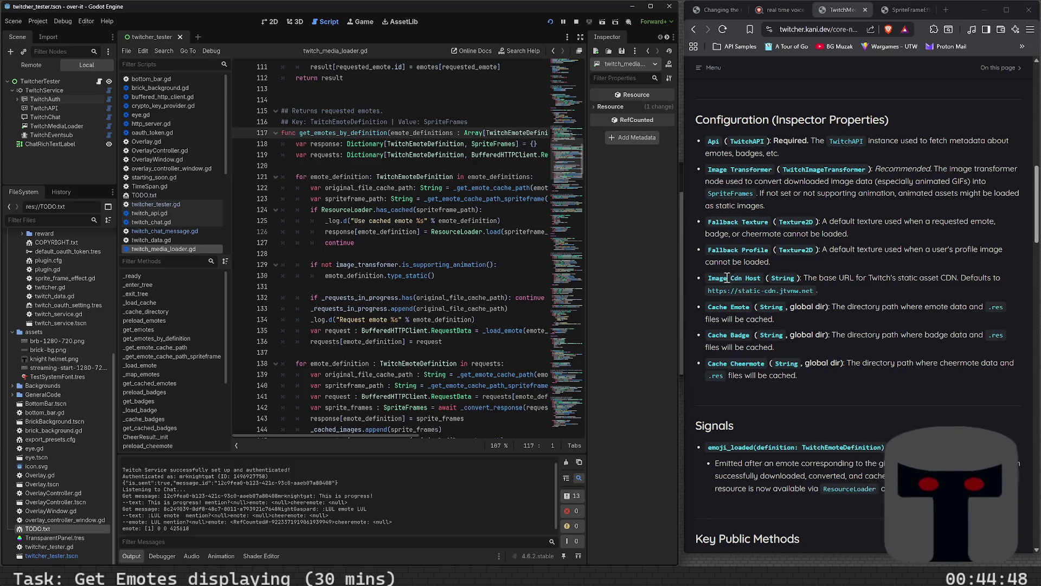
pyautogui.scroll(-3, 770, 318)
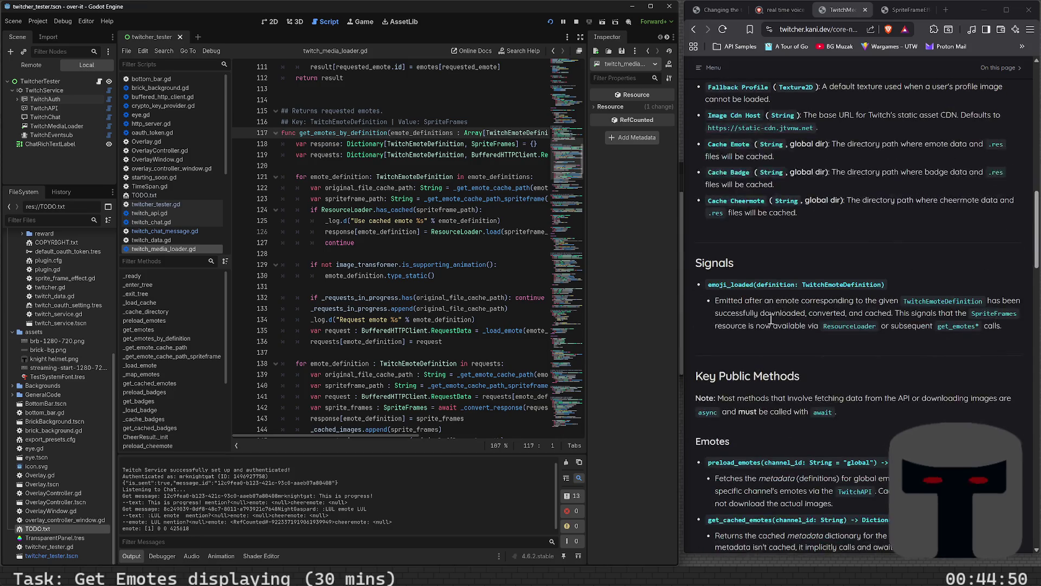
pyautogui.scroll(-3, 771, 319)
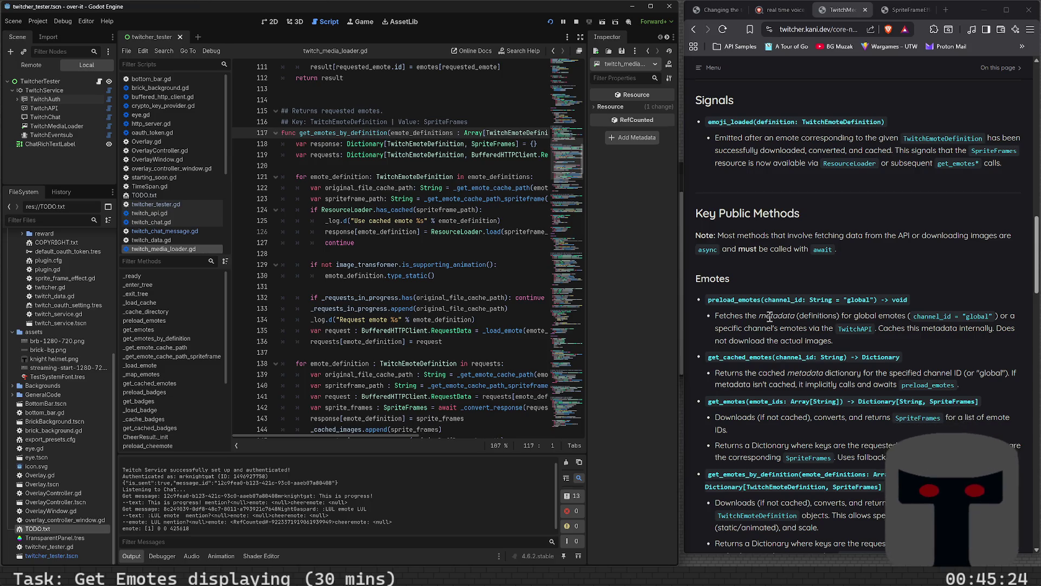
pyautogui.scroll(-5, 840, 379)
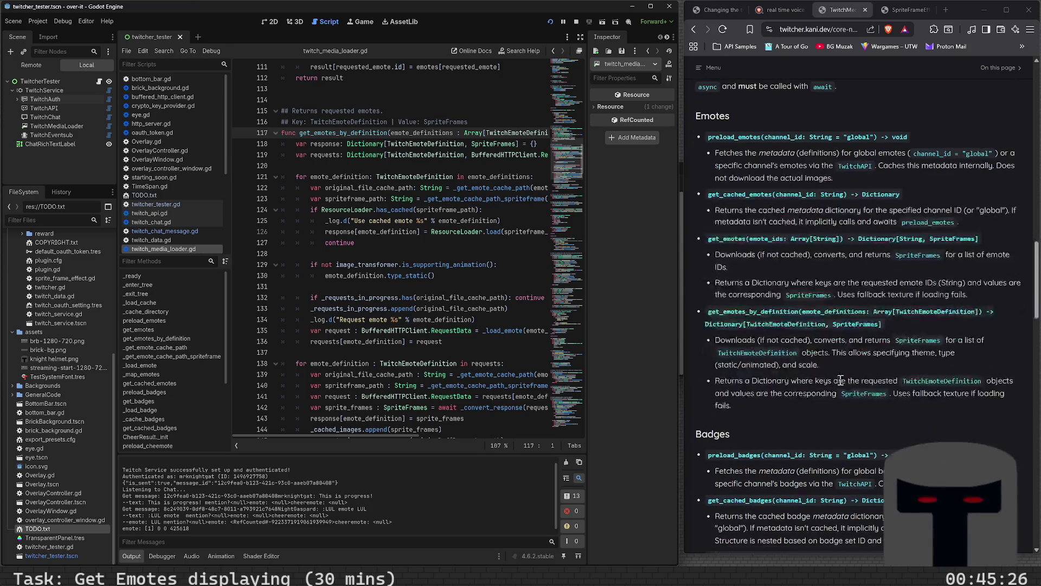
# Scroll past Cheermotes, User Profile Images and Caching Behavior to the emote 301544920 Usage Example
pyautogui.scroll(-1, 795, 313)
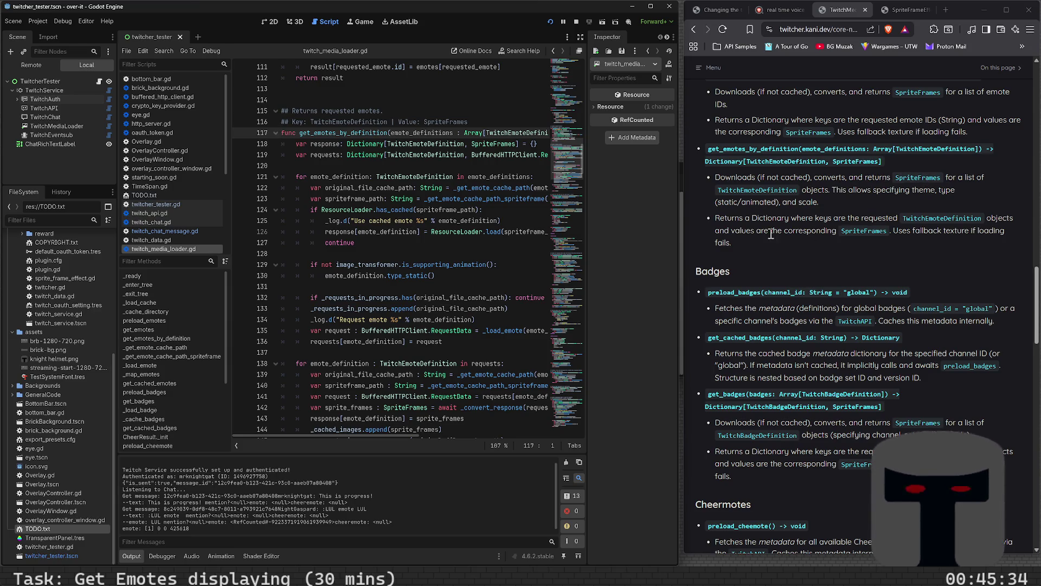
pyautogui.scroll(-3, 784, 248)
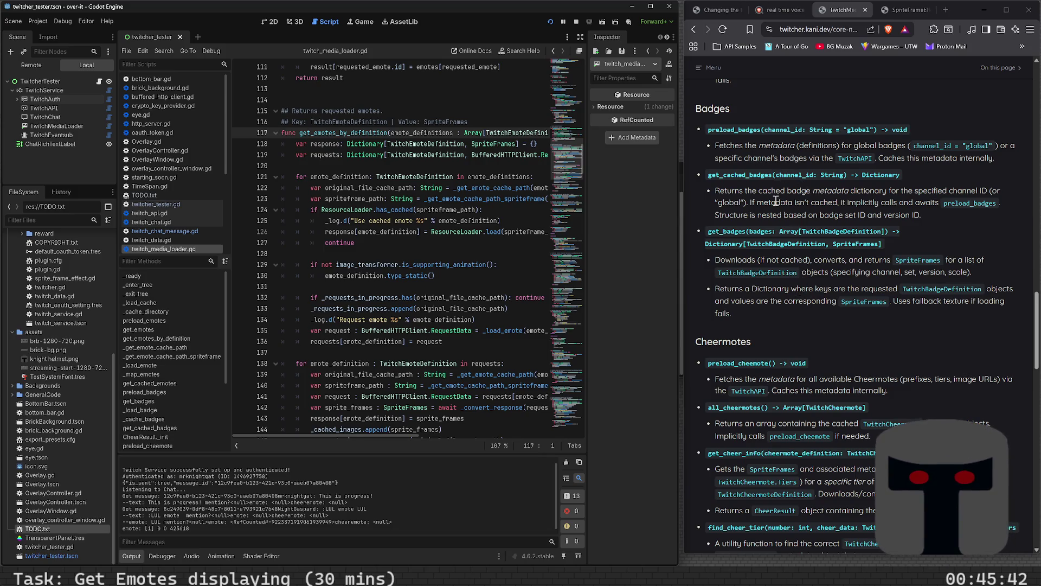
pyautogui.scroll(-5, 777, 201)
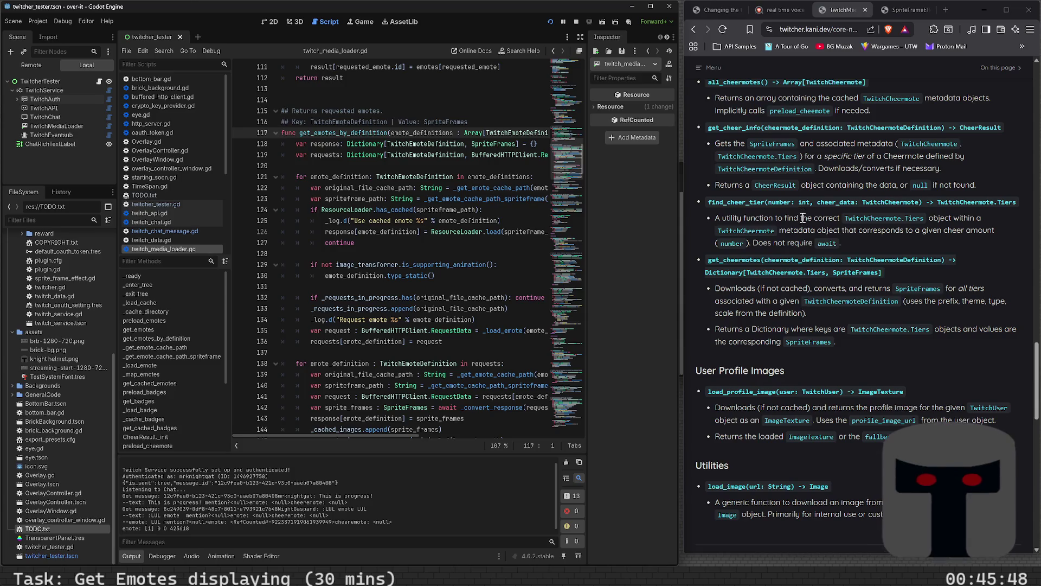
pyautogui.scroll(-3, 802, 215)
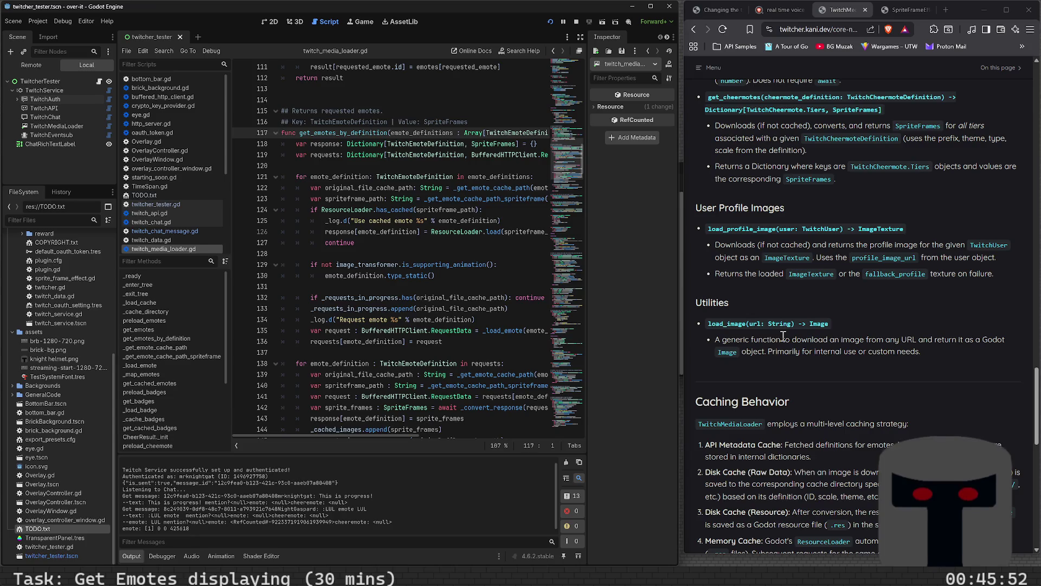
pyautogui.scroll(-3, 783, 335)
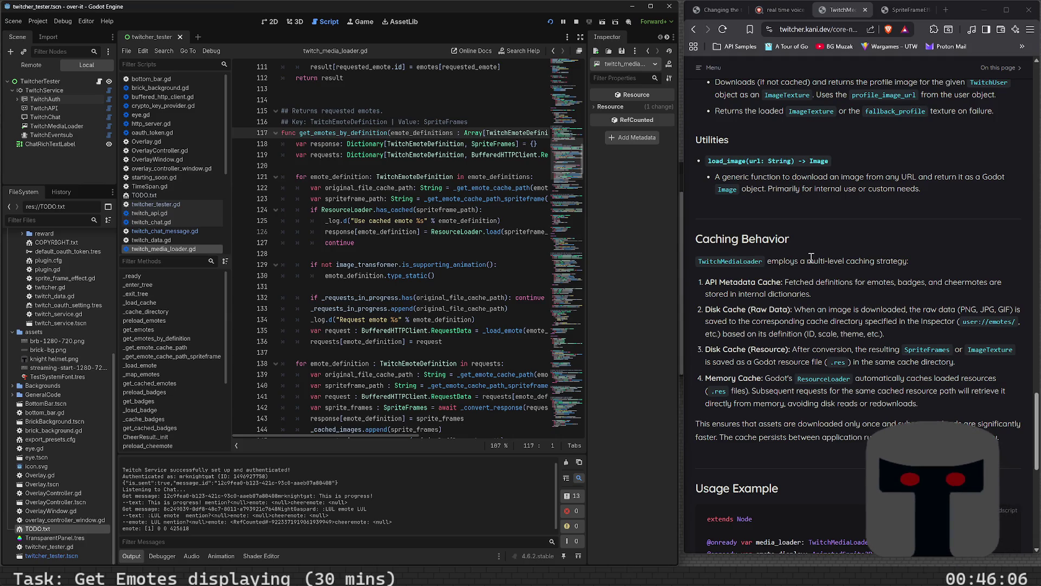
pyautogui.scroll(-5, 811, 257)
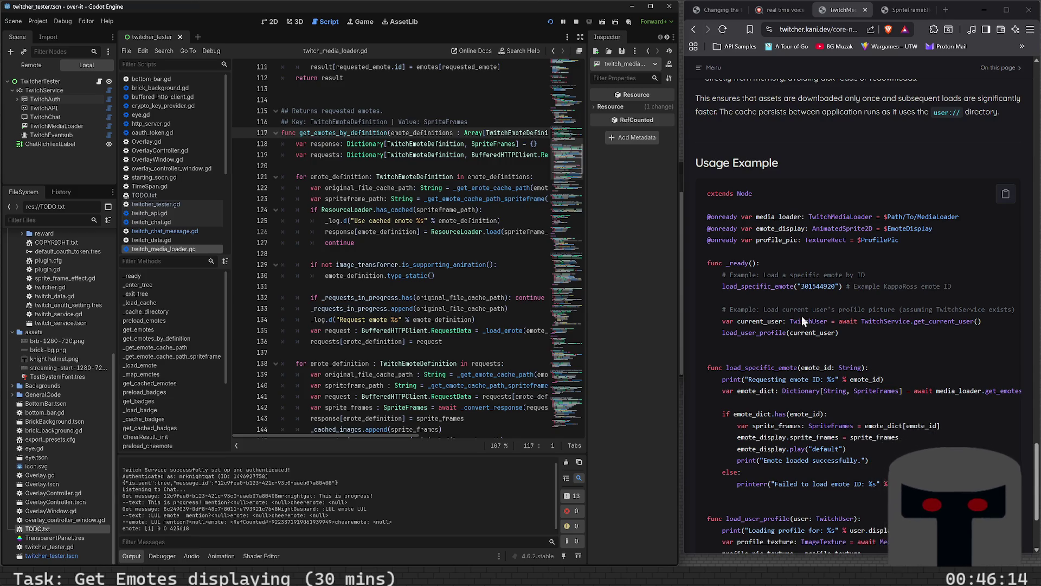
pyautogui.scroll(-3, 801, 315)
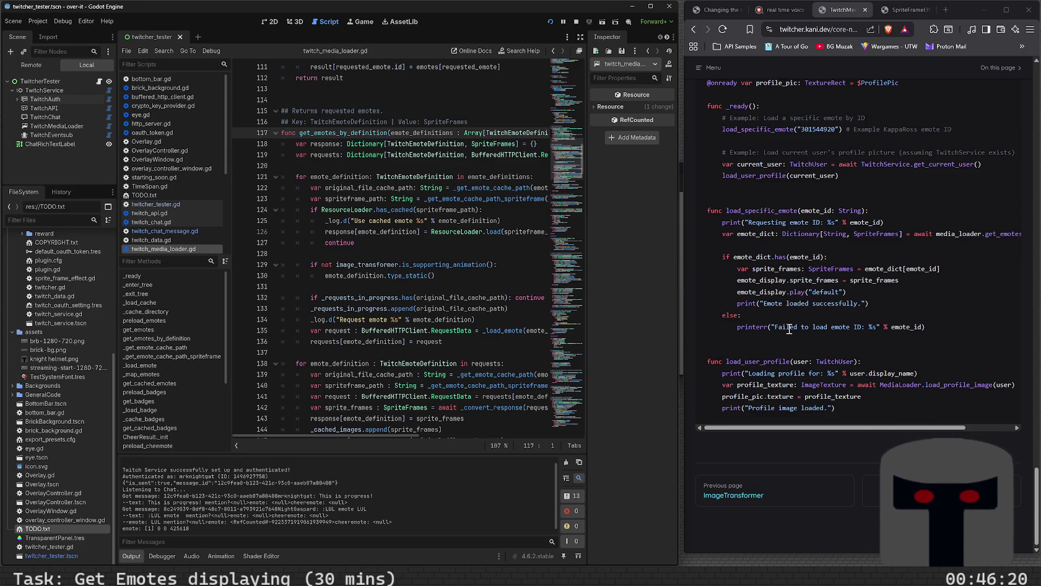
pyautogui.scroll(3, 789, 328)
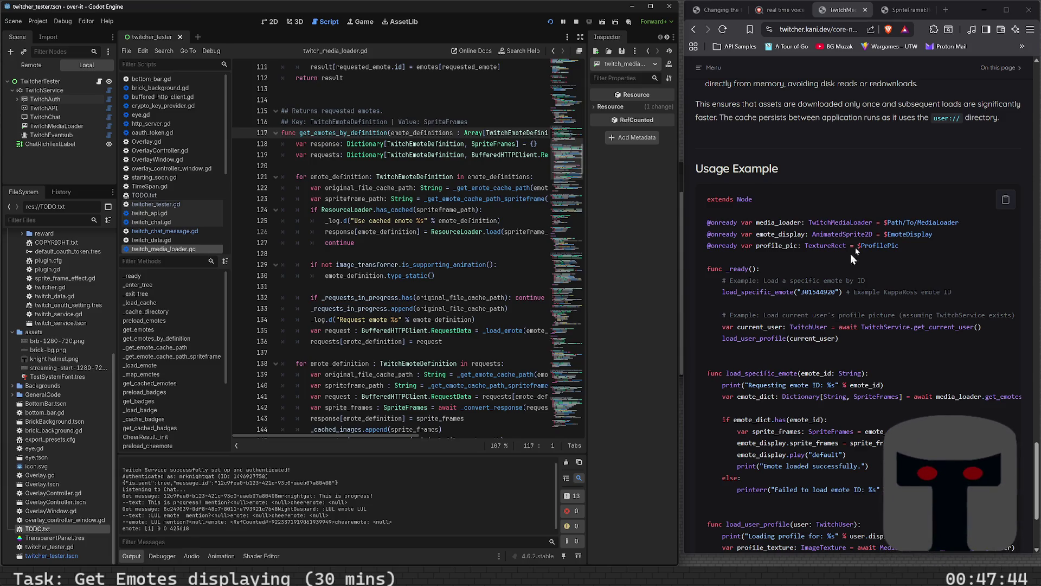
pyautogui.scroll(-3, 812, 404)
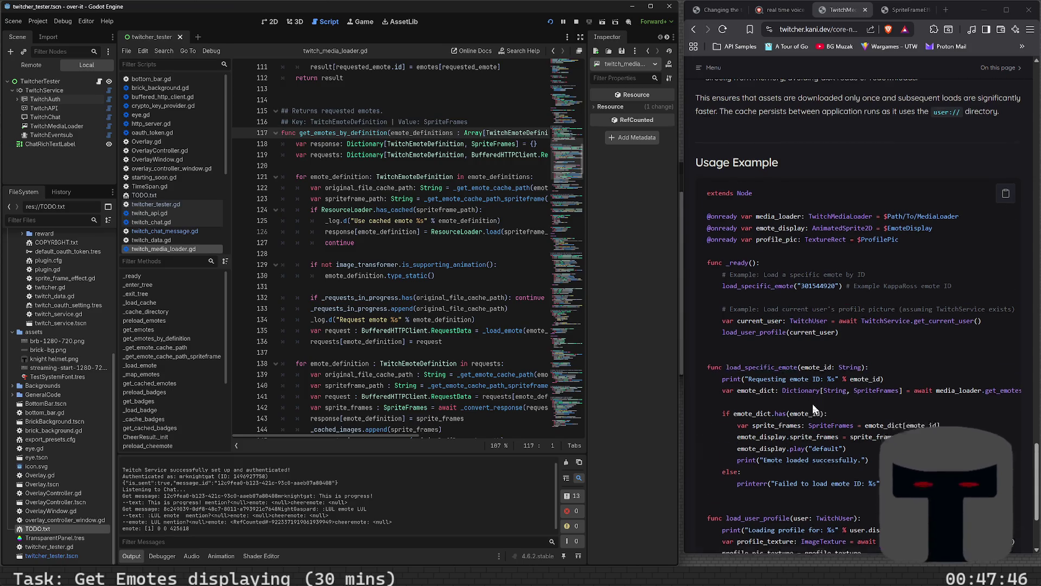
# Scroll up through Cheermotes, Badges, Emotes, Signals, Configuration and Prerequisites, then back to User Profile Images
pyautogui.scroll(10, 812, 404)
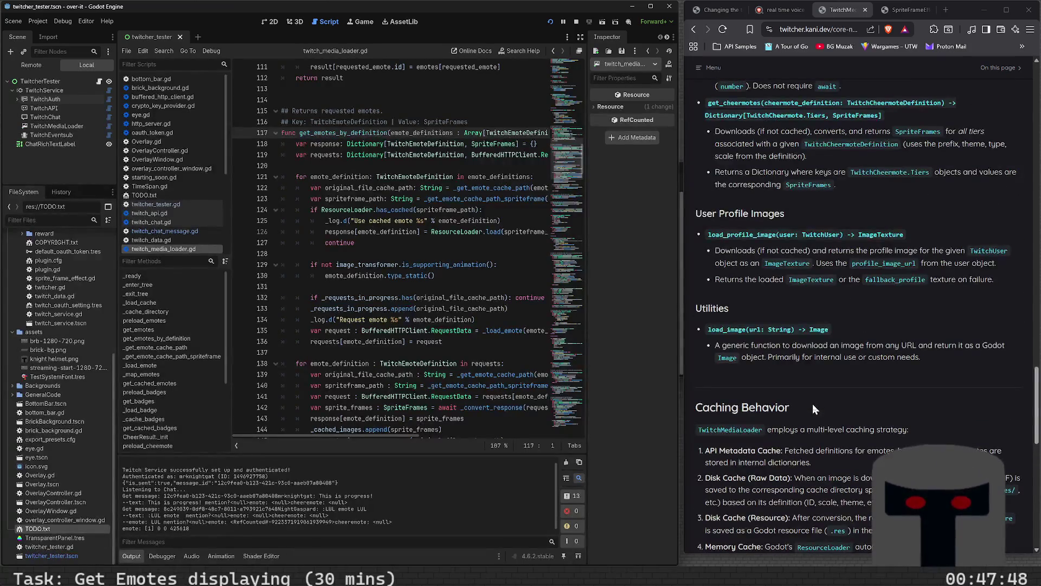
pyautogui.scroll(3, 812, 404)
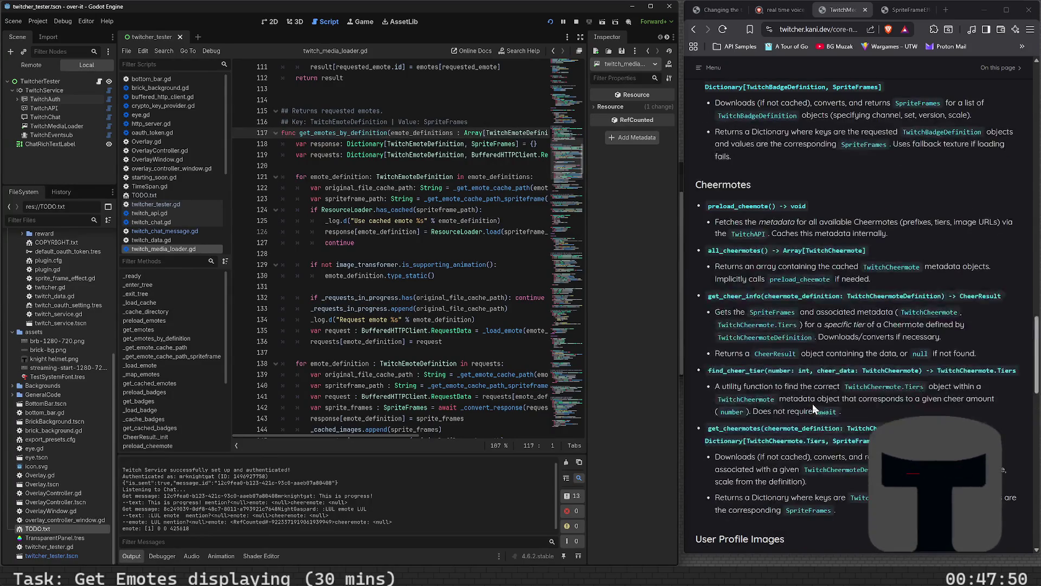
pyautogui.scroll(3, 813, 403)
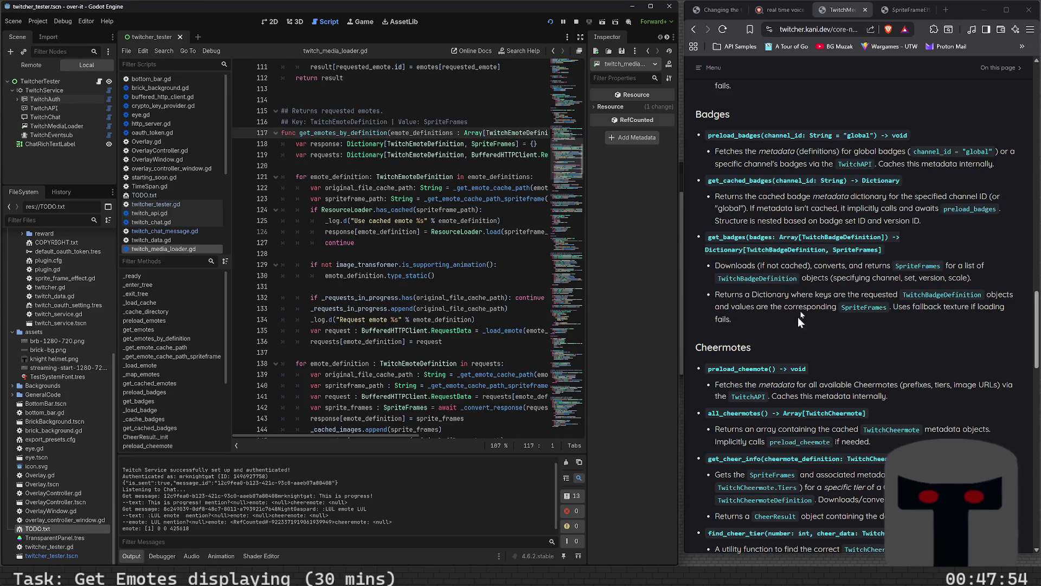
pyautogui.scroll(12, 813, 318)
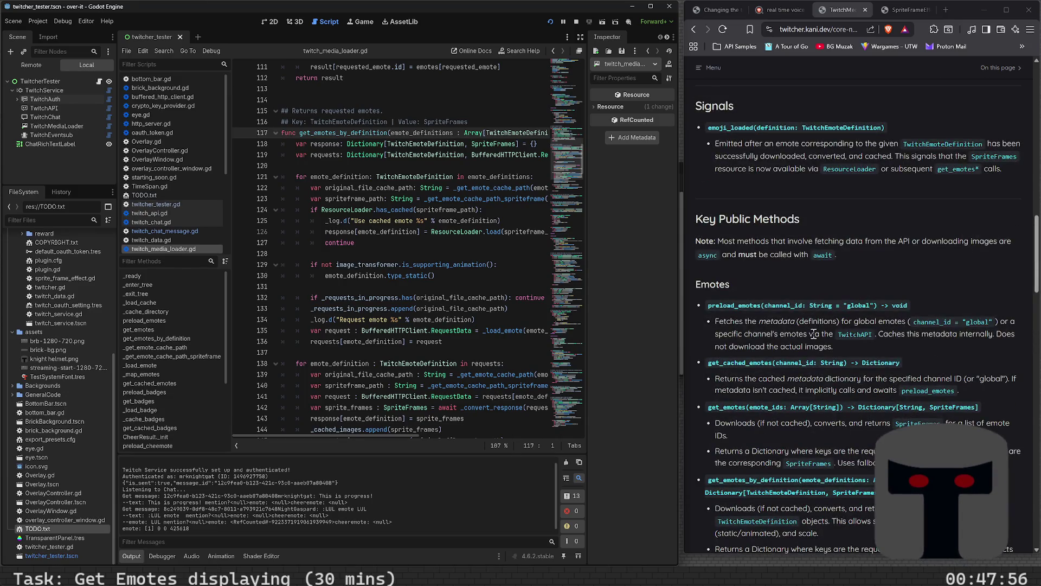
pyautogui.scroll(-6, 813, 334)
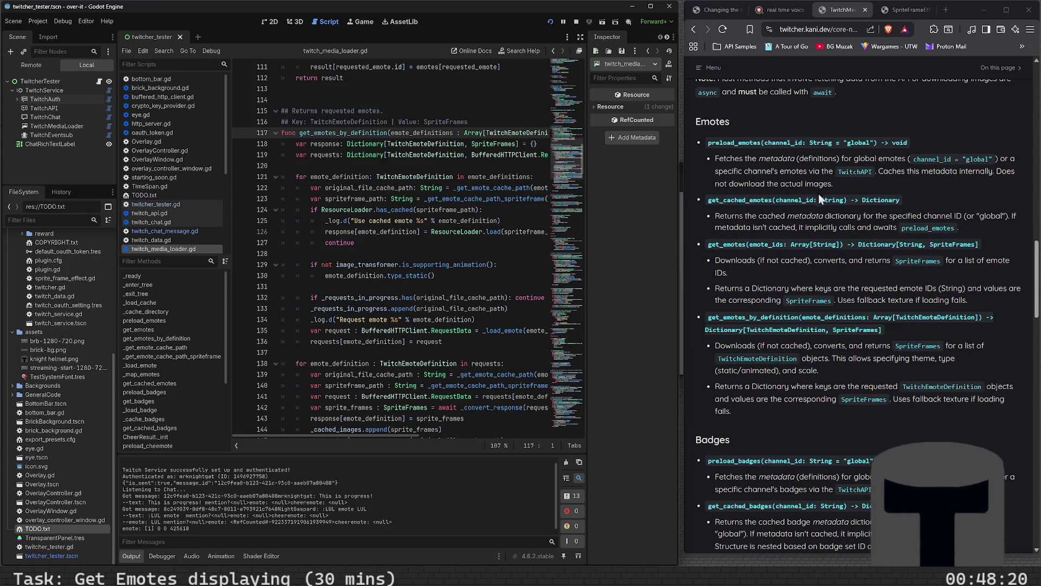
pyautogui.scroll(3, 818, 194)
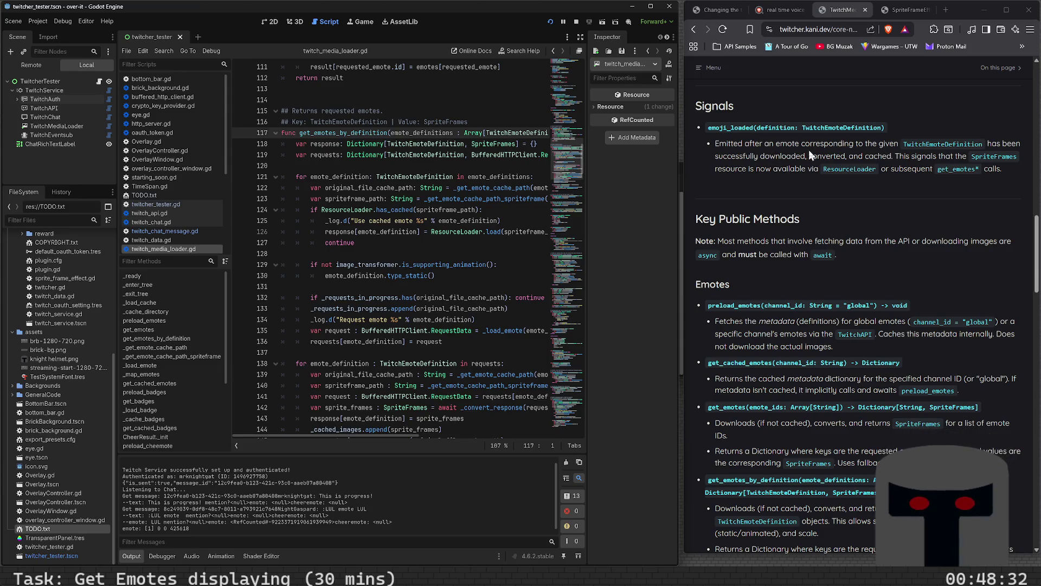
pyautogui.scroll(3, 827, 208)
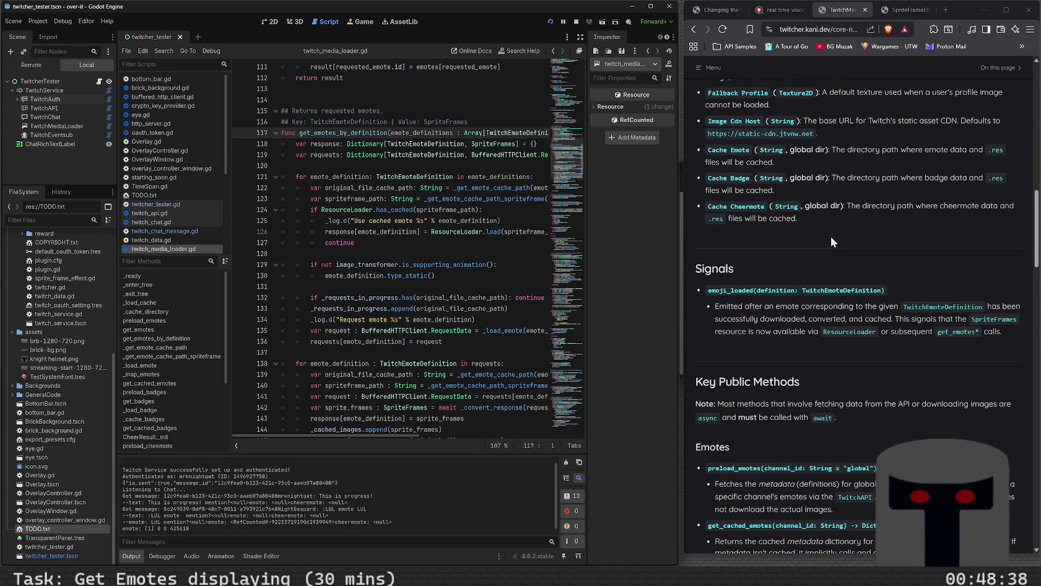
pyautogui.scroll(3, 832, 238)
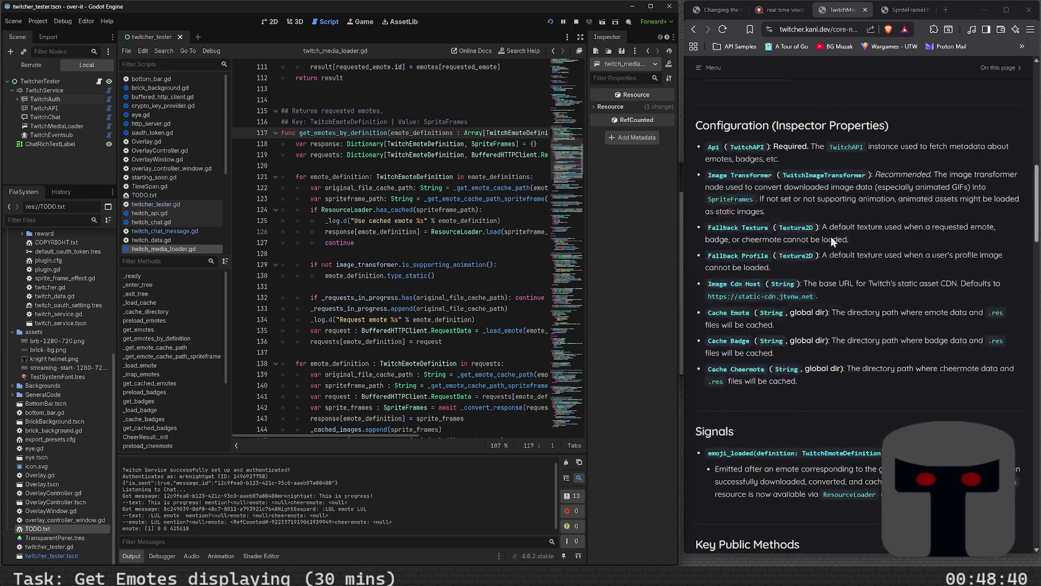
pyautogui.scroll(3, 831, 237)
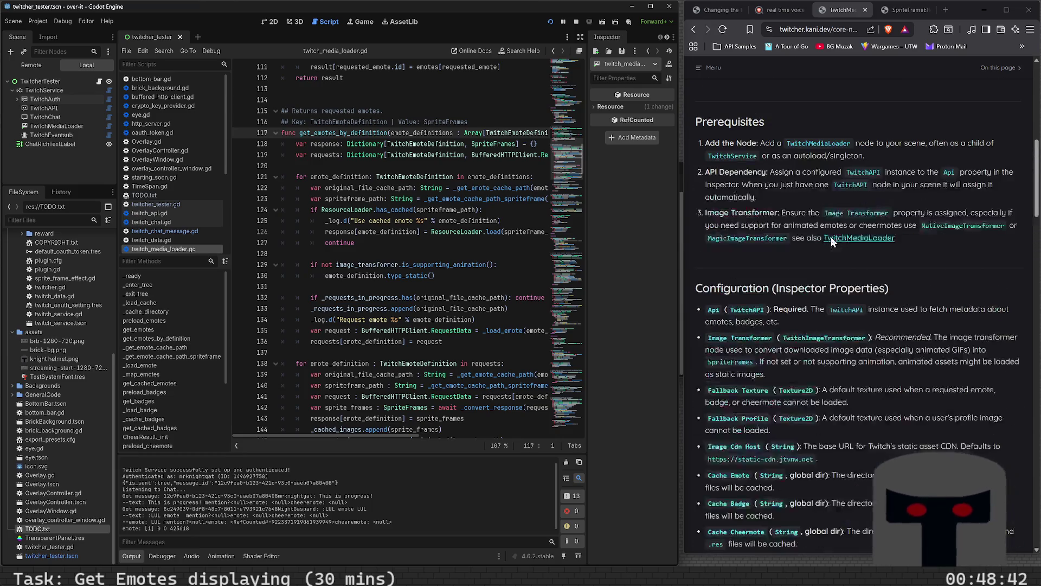
pyautogui.scroll(-20, 831, 236)
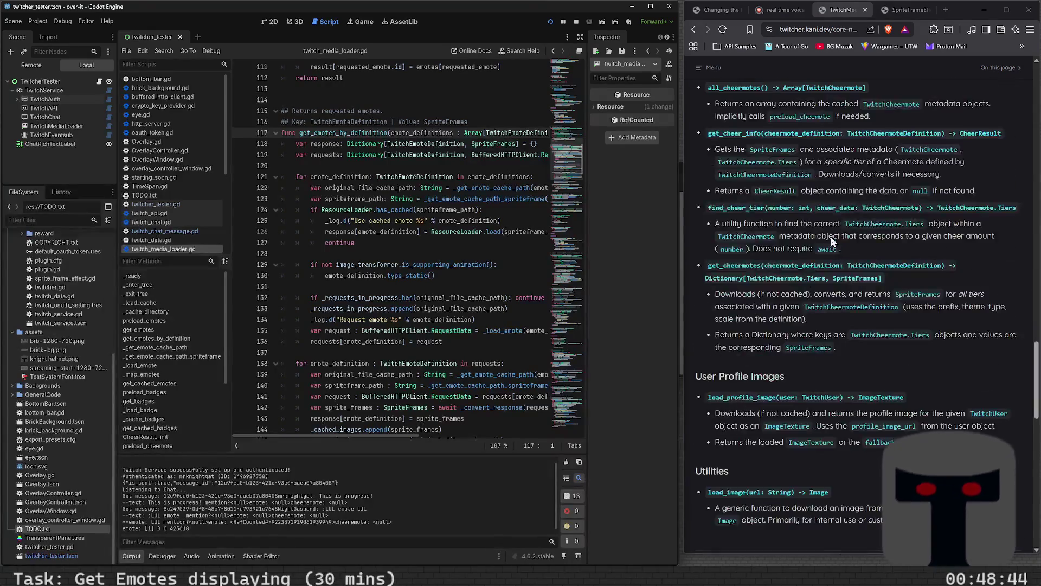
pyautogui.click(266, 188)
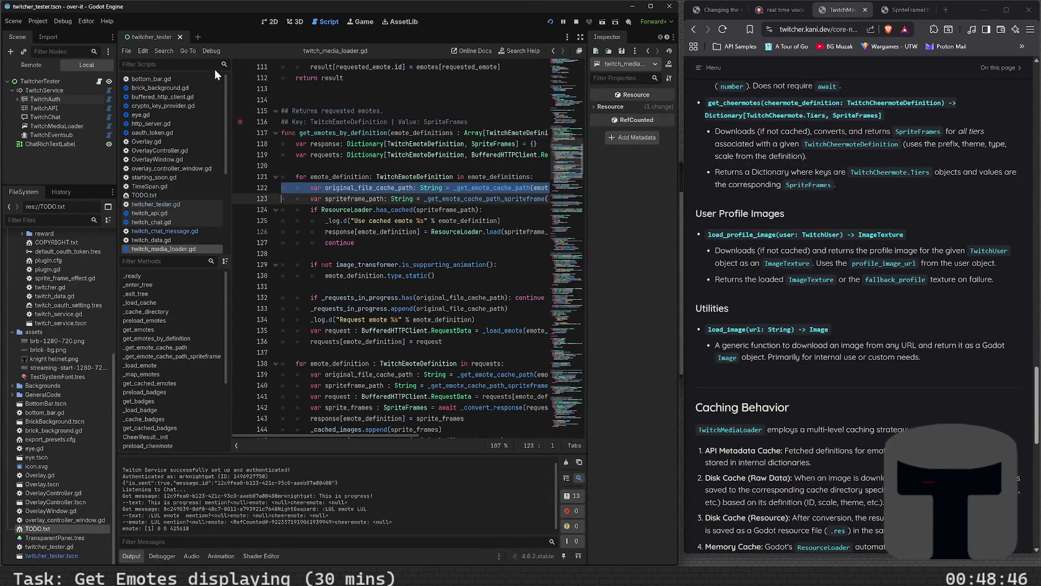
# Select the TwitchMediaLoader node, cancel the accidental rename, and scroll the script to its cache directory exports
pyautogui.click(64, 126)
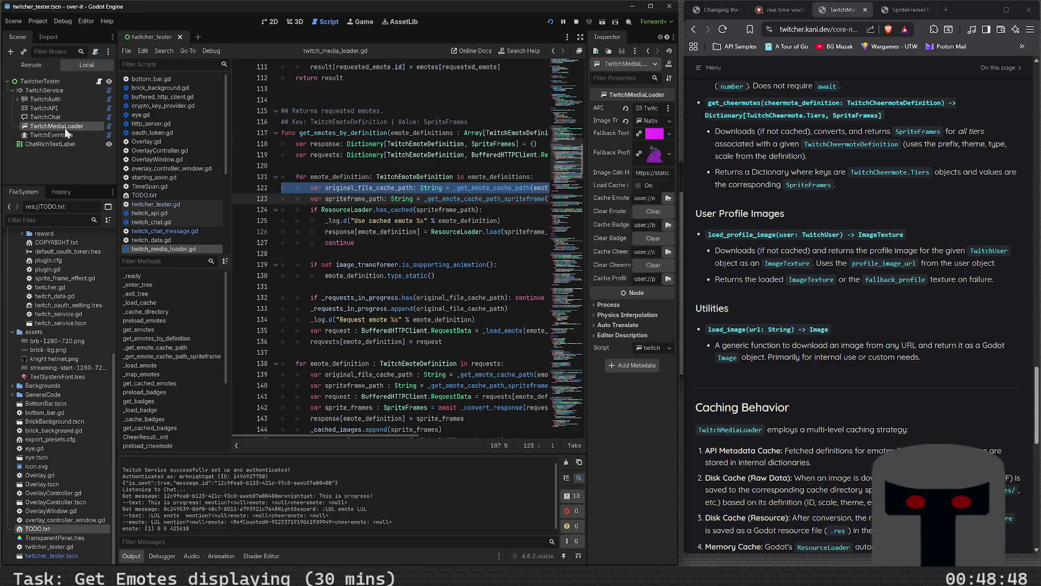
pyautogui.click(79, 125)
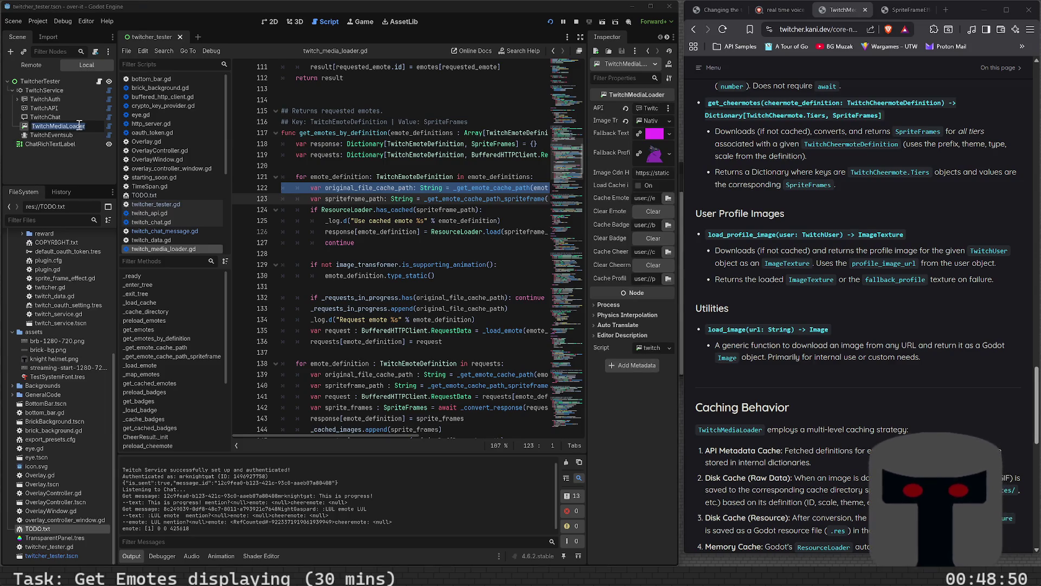
pyautogui.press('Return')
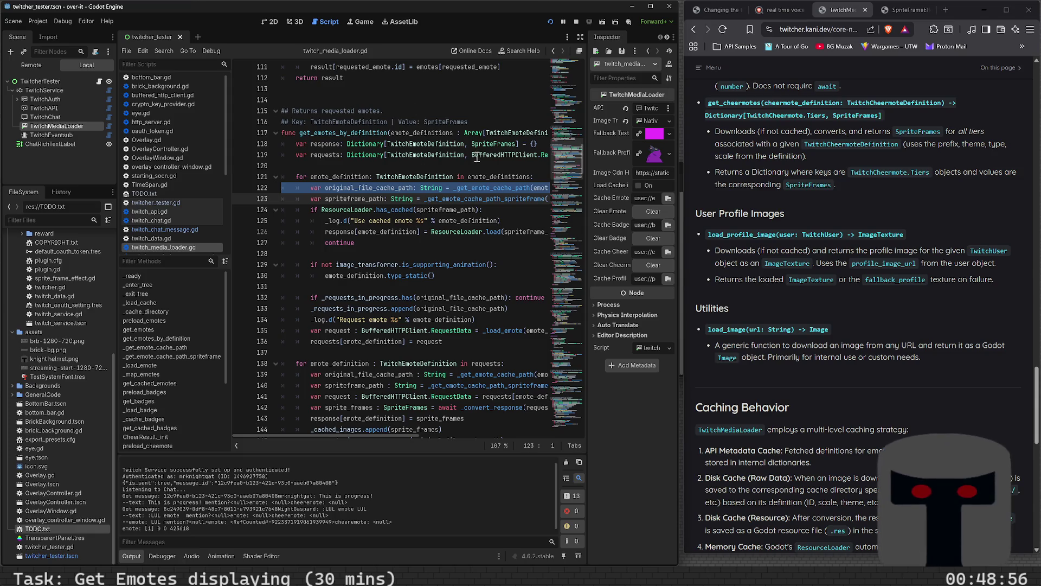
pyautogui.scroll(10, 437, 169)
pyautogui.scroll(13, 437, 169)
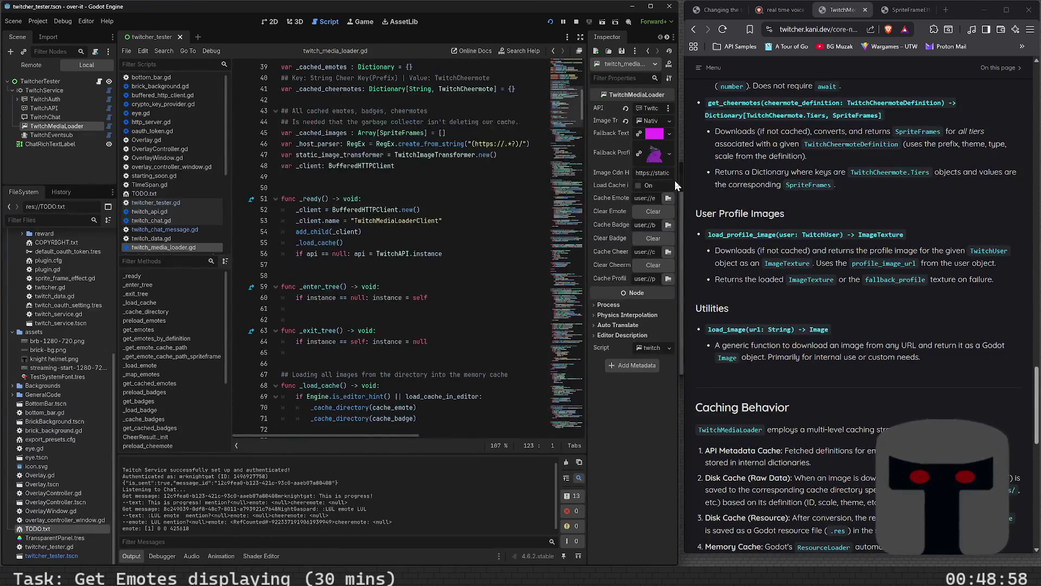
pyautogui.scroll(13, 426, 198)
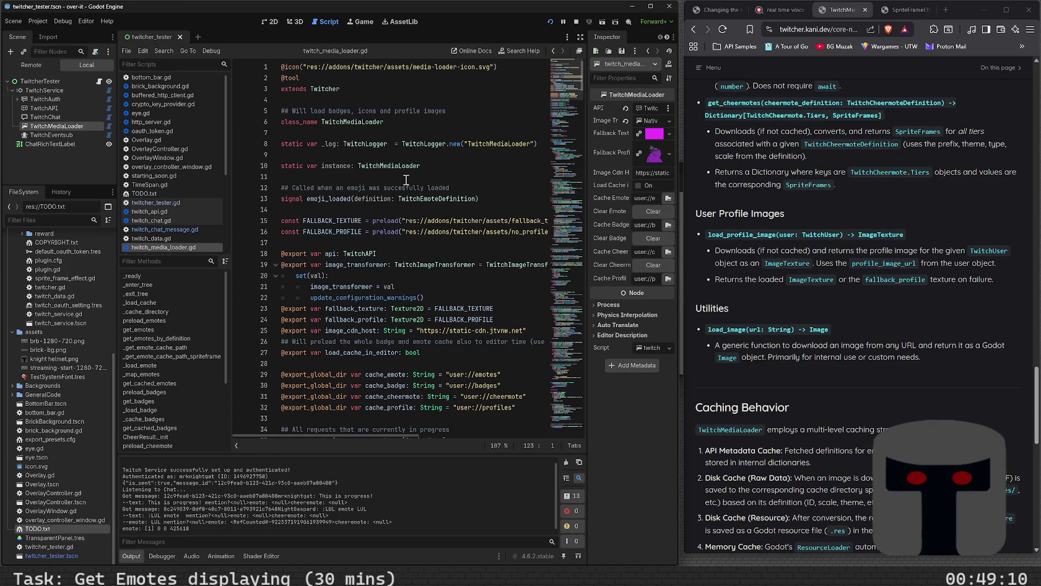
pyautogui.scroll(-1, 408, 178)
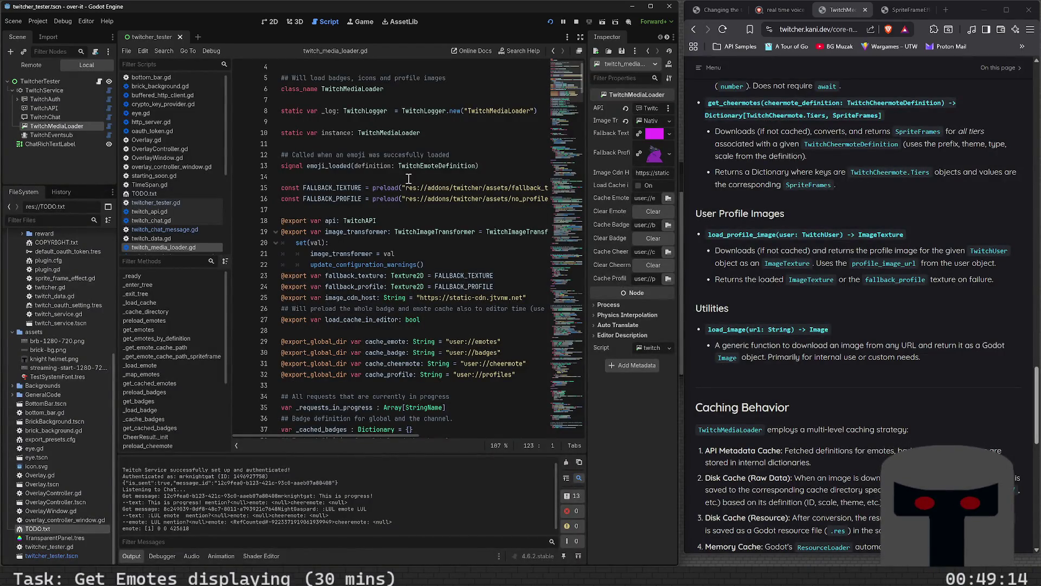
pyautogui.scroll(-2, 408, 179)
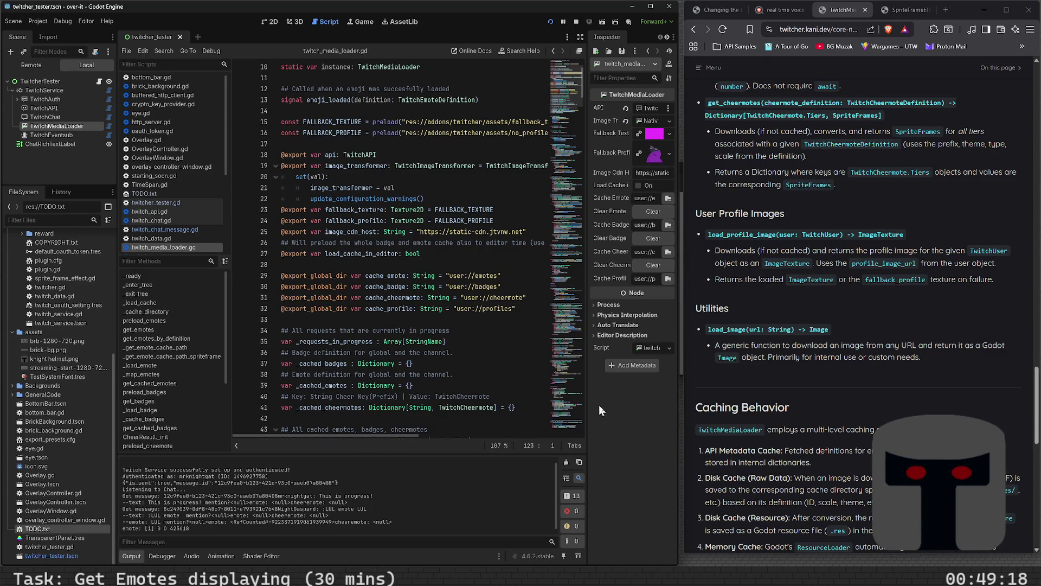
pyautogui.moveTo(681, 411)
pyautogui.mouseDown()
pyautogui.moveTo(739, 412)
pyautogui.moveTo(744, 401)
pyautogui.mouseUp()
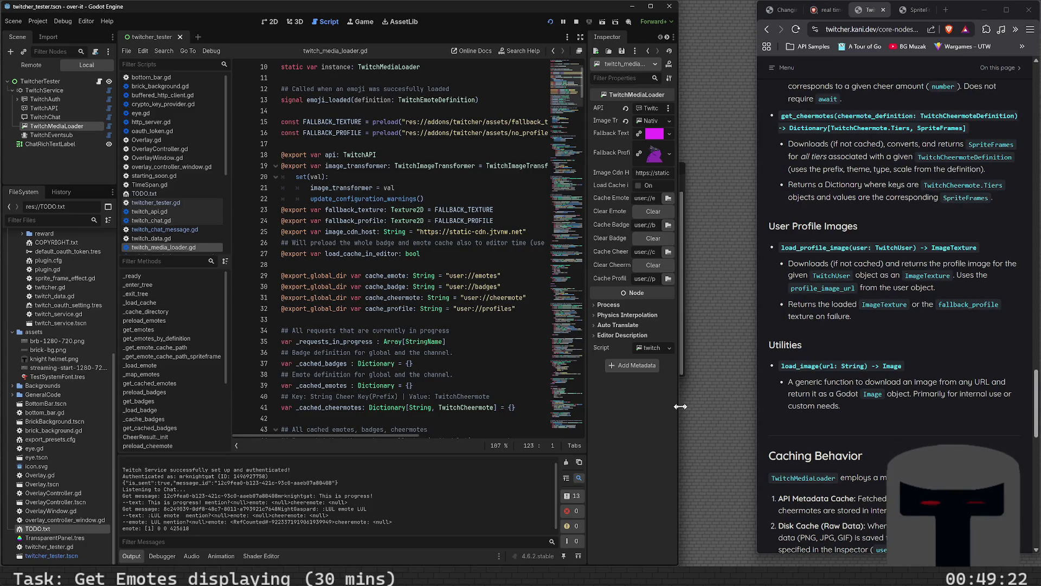
pyautogui.moveTo(679, 406); pyautogui.dragTo(764, 419)
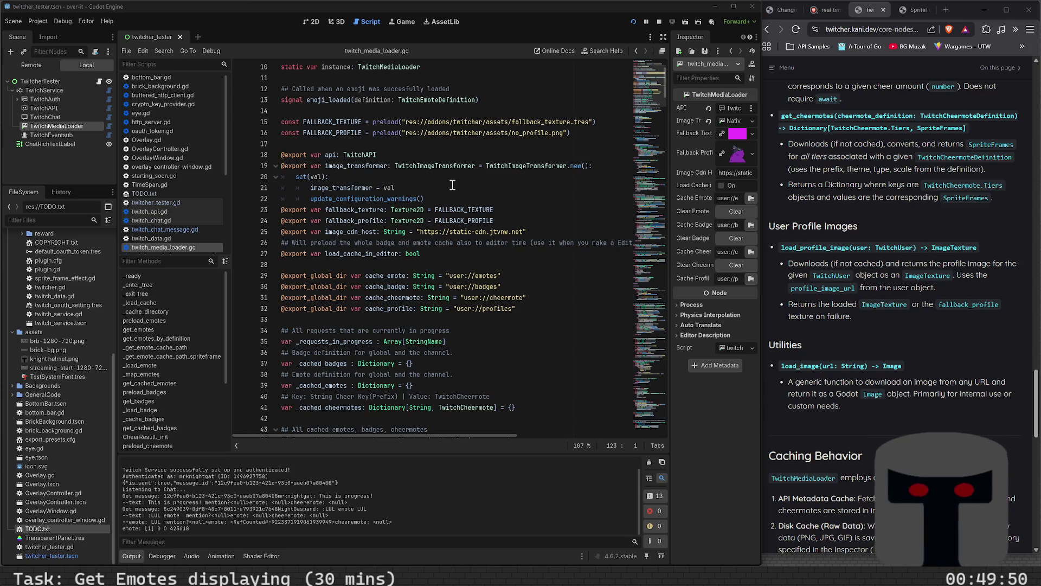
pyautogui.scroll(-2, 360, 276)
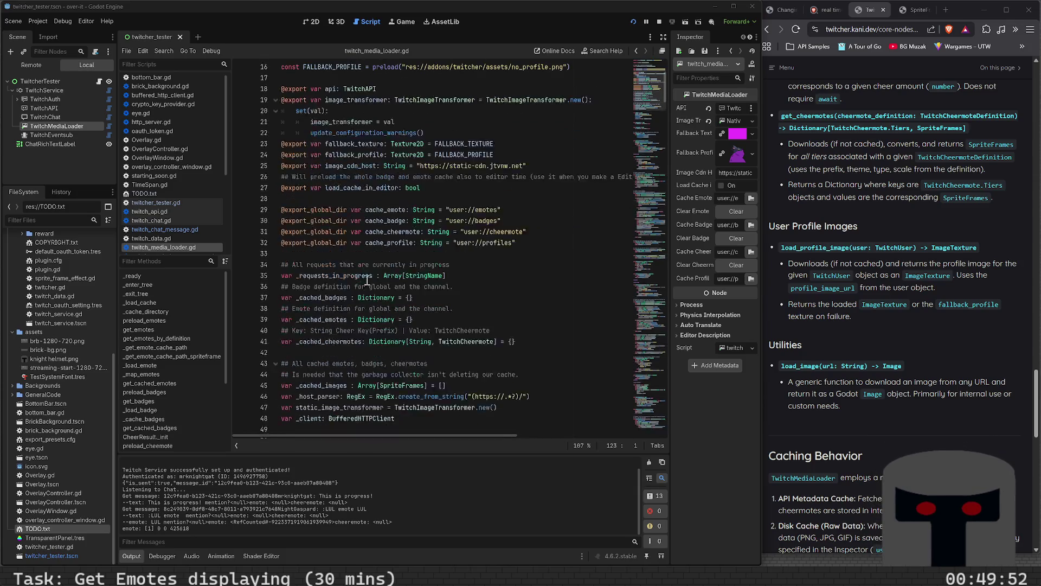
pyautogui.scroll(-3, 410, 214)
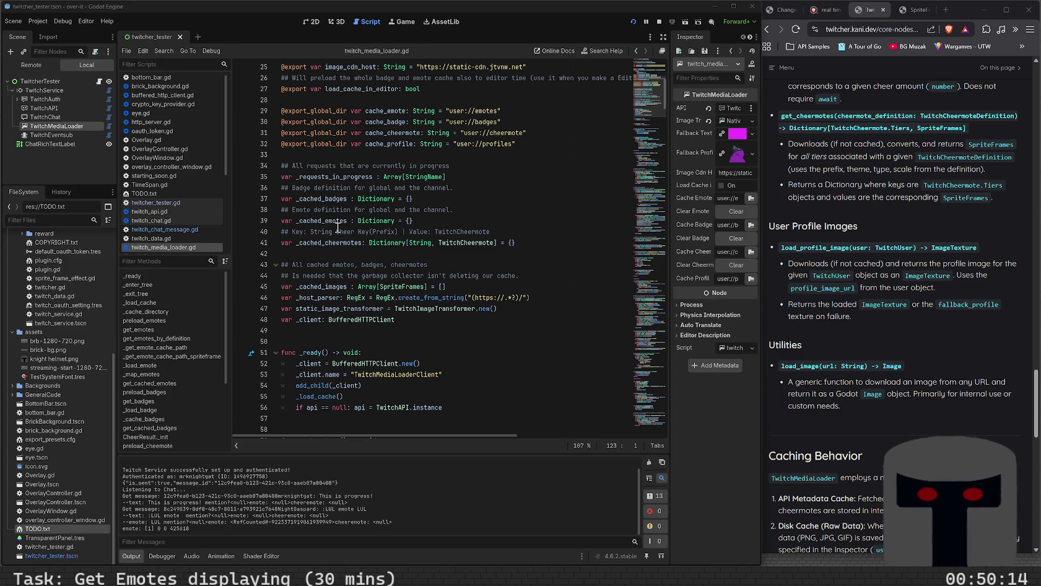
pyautogui.scroll(-2, 342, 286)
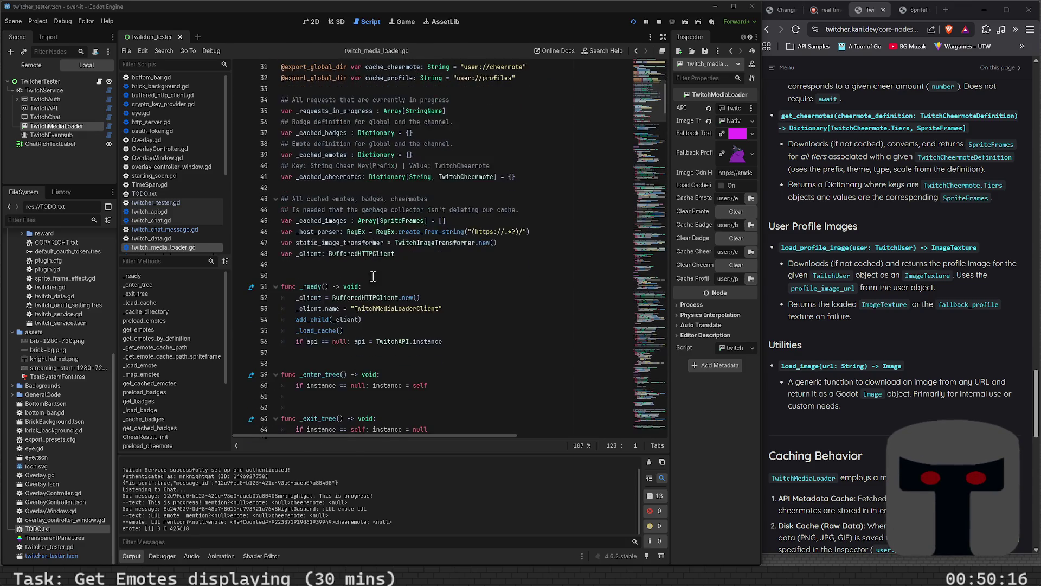
pyautogui.scroll(-3, 360, 238)
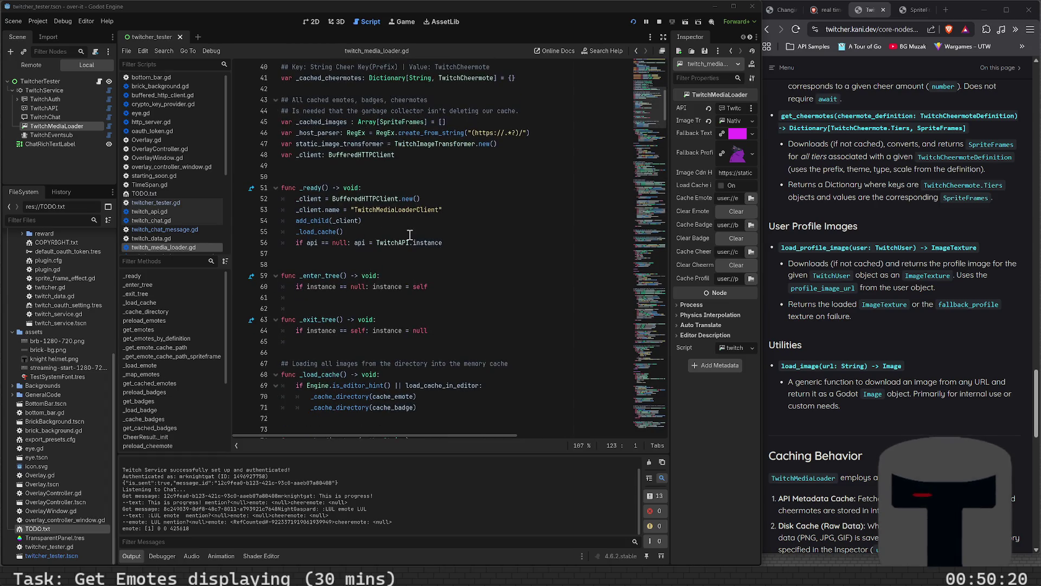
pyautogui.scroll(-1, 410, 234)
pyautogui.scroll(-2, 396, 227)
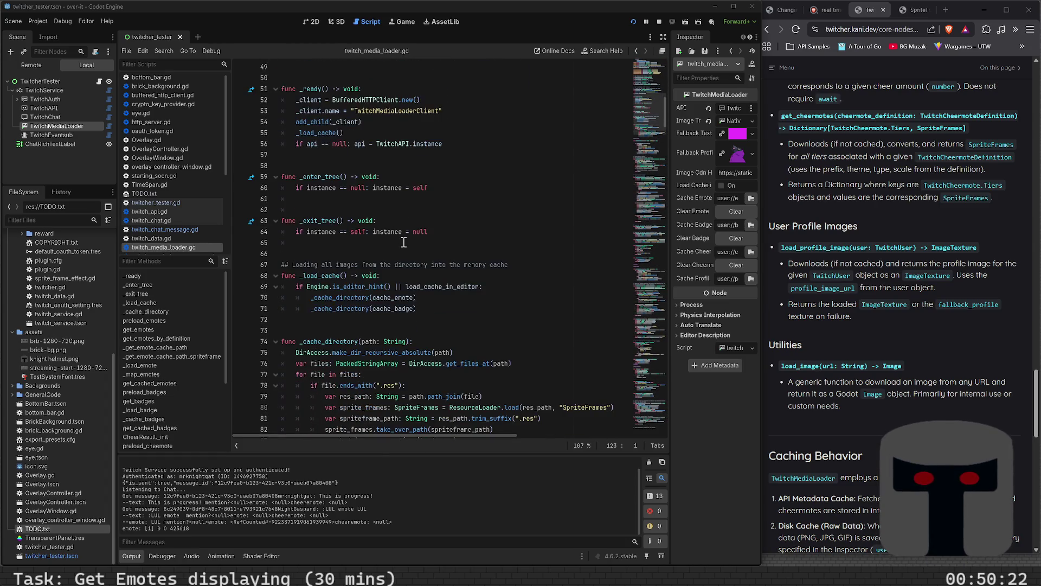
pyautogui.scroll(-3, 379, 225)
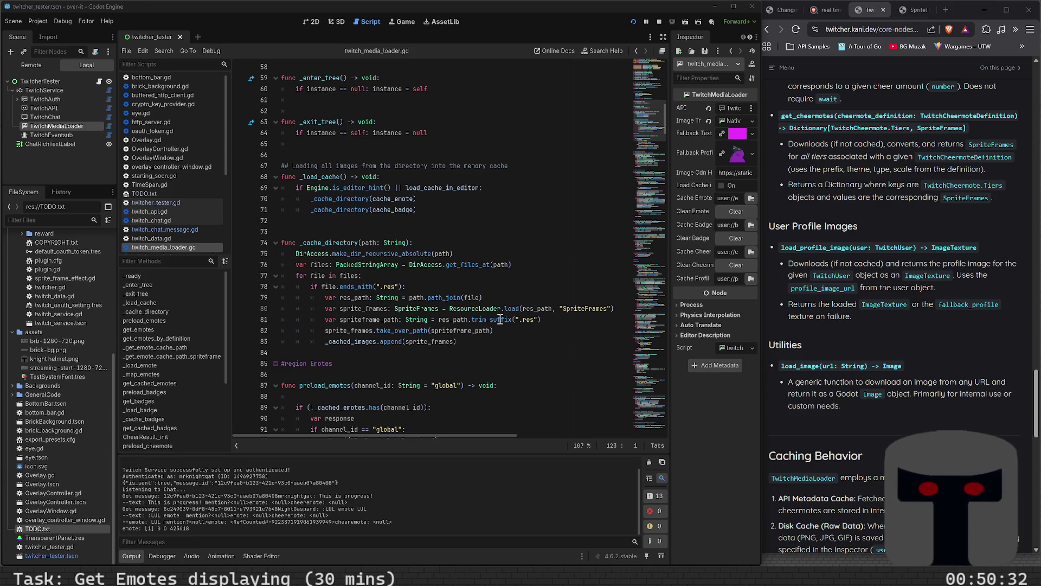
pyautogui.click(896, 233)
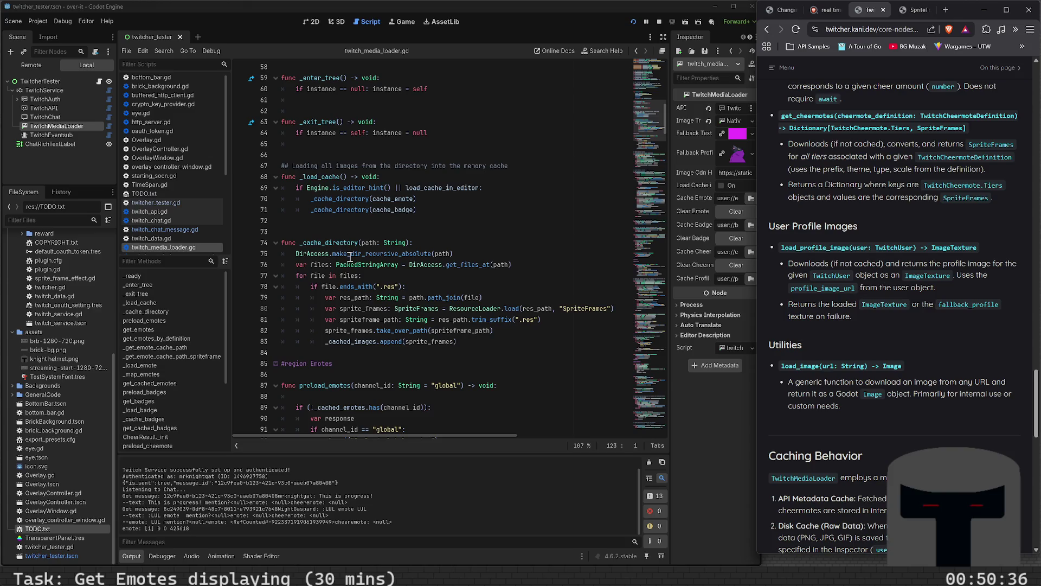
pyautogui.scroll(1, 330, 217)
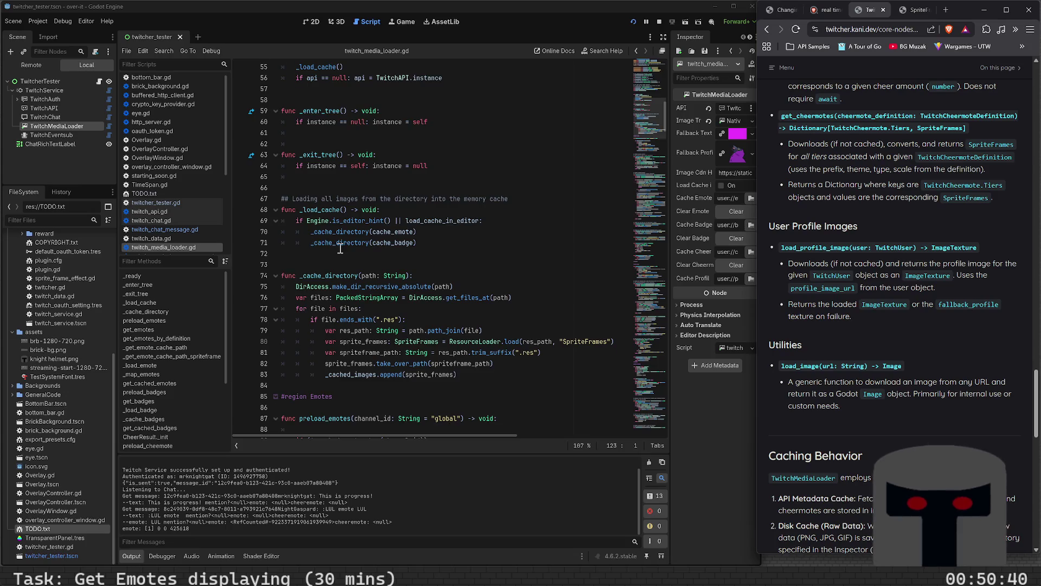
pyautogui.scroll(3, 341, 248)
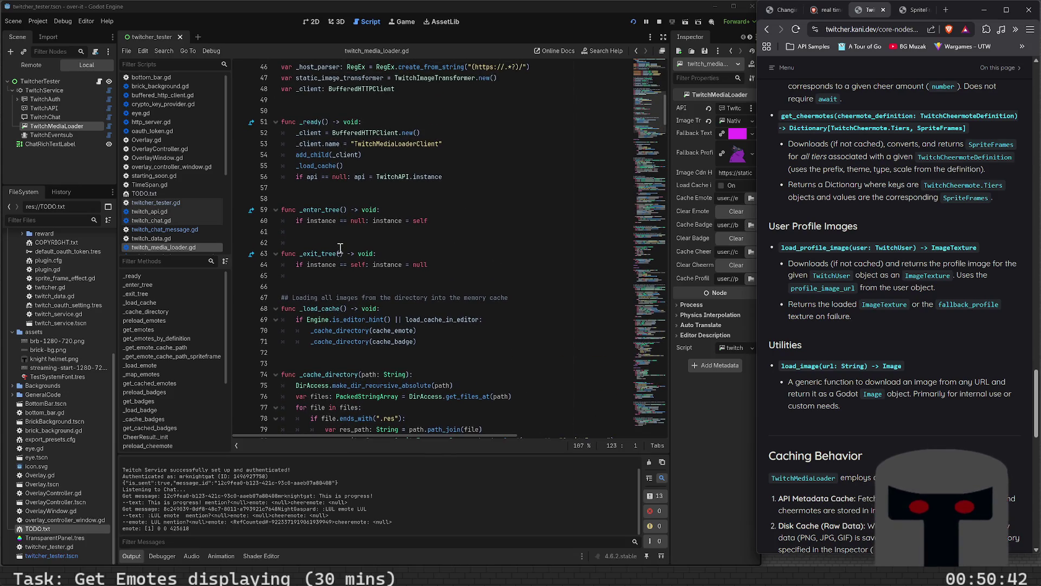
pyautogui.scroll(-4, 358, 206)
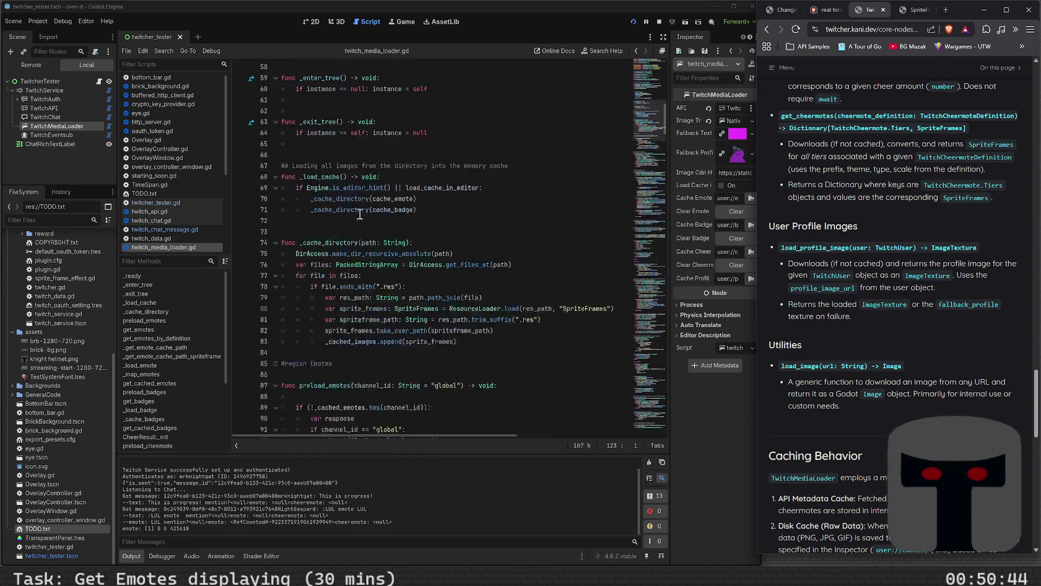
pyautogui.scroll(-7, 359, 214)
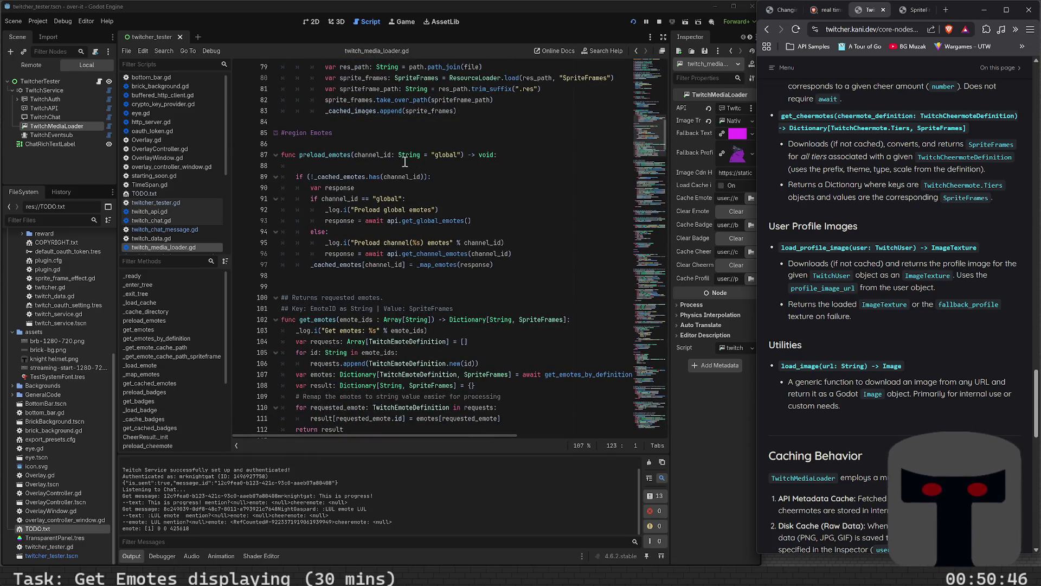
pyautogui.scroll(-7, 355, 207)
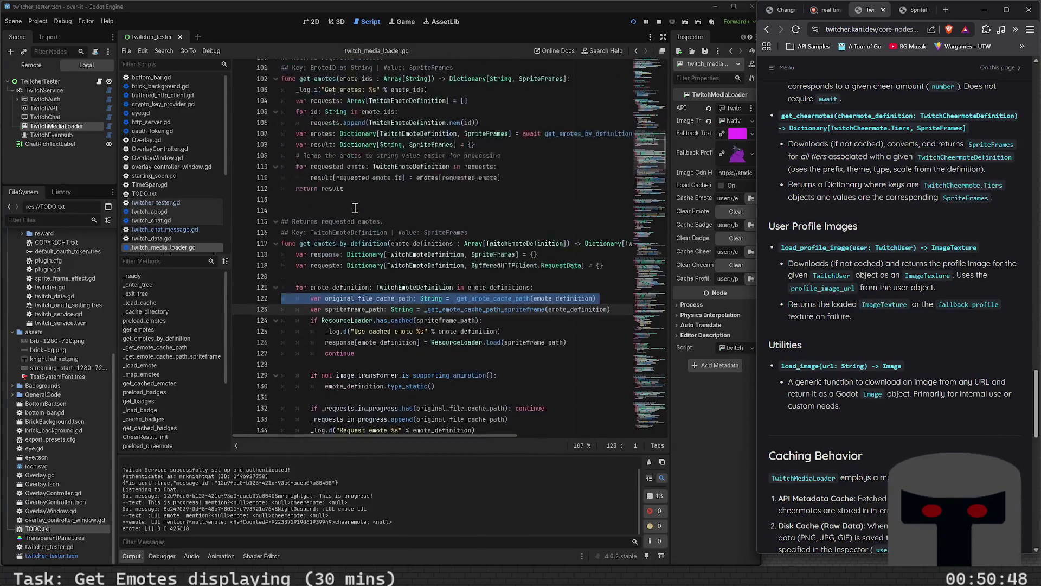
pyautogui.scroll(-16, 355, 208)
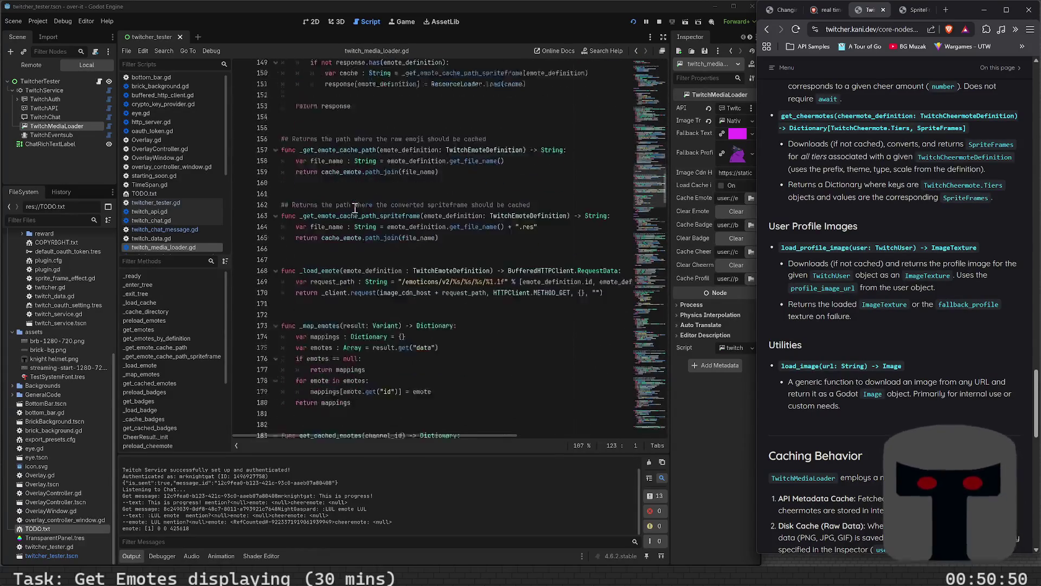
pyautogui.scroll(-9, 354, 208)
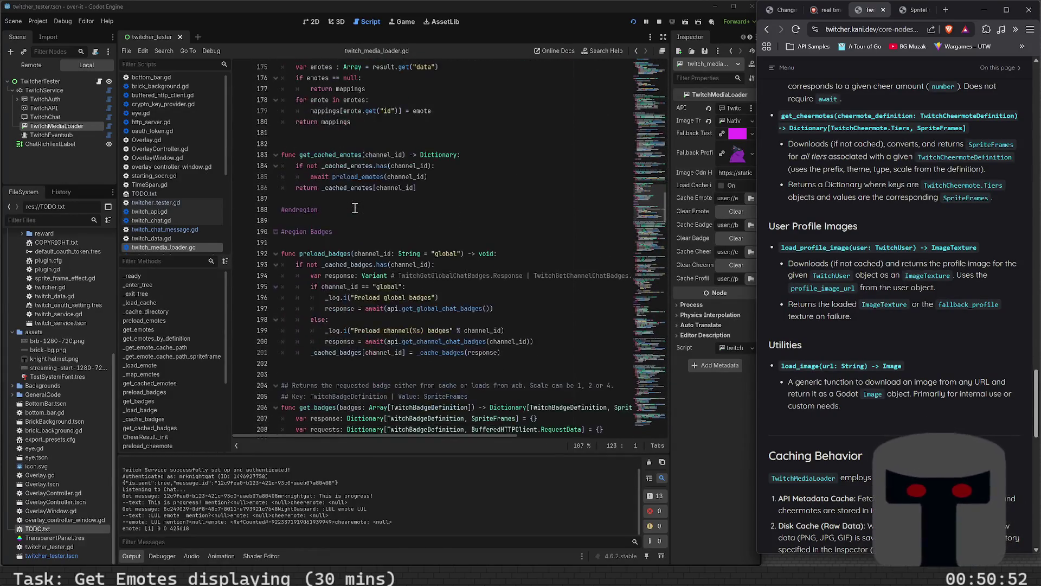
pyautogui.scroll(-8, 355, 208)
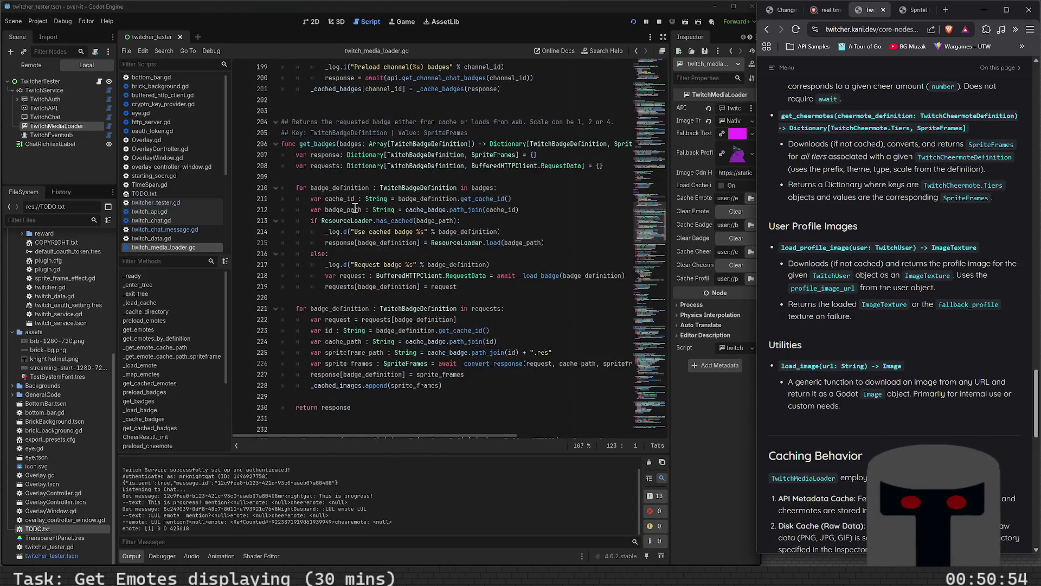
pyautogui.scroll(-3, 355, 208)
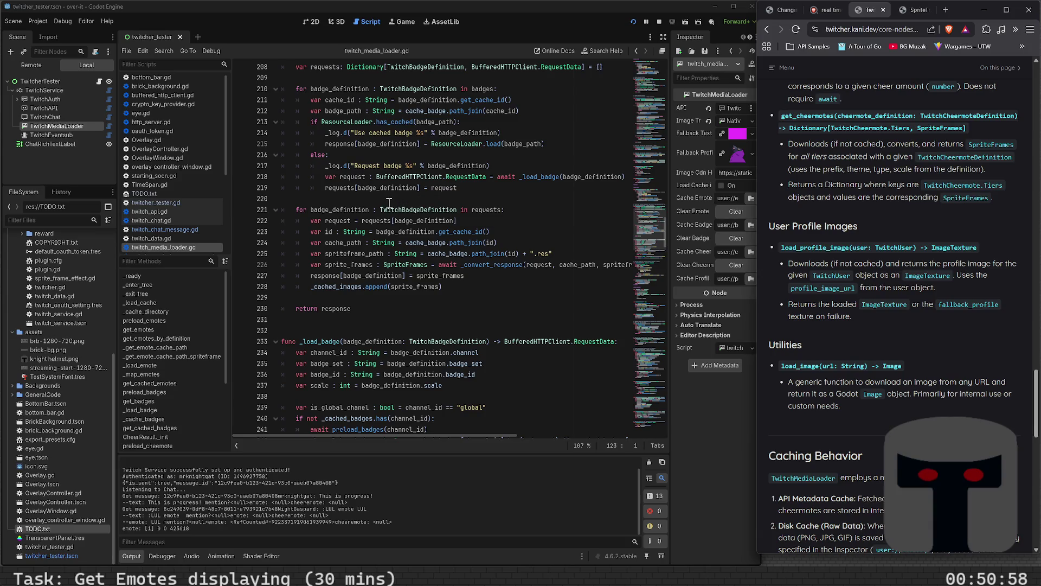
pyautogui.doubleClick(426, 112)
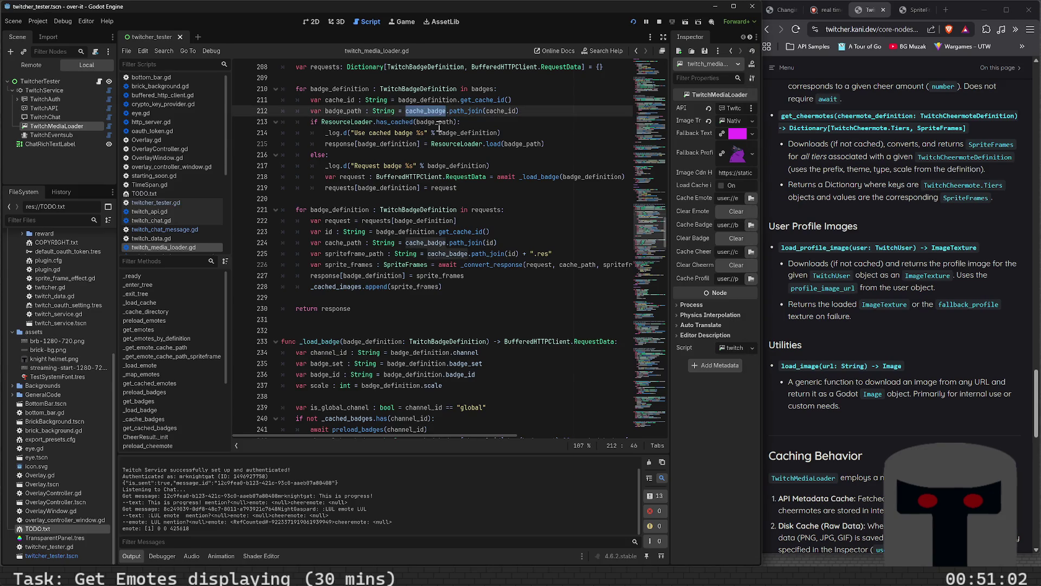
pyautogui.scroll(1, 439, 127)
pyautogui.doubleClick(443, 133)
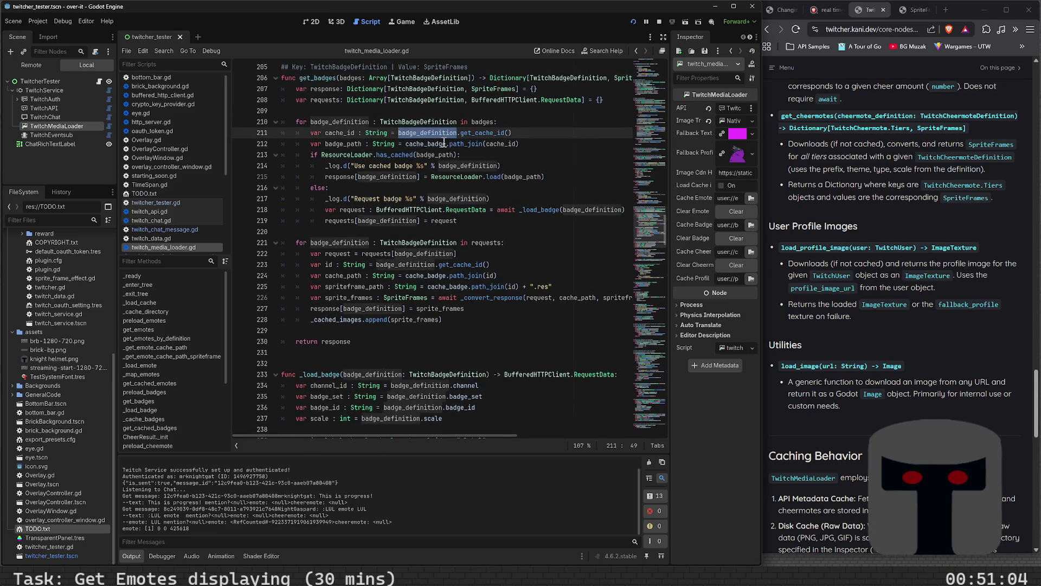
pyautogui.doubleClick(462, 135)
pyautogui.hotkey('alt', 'Left')
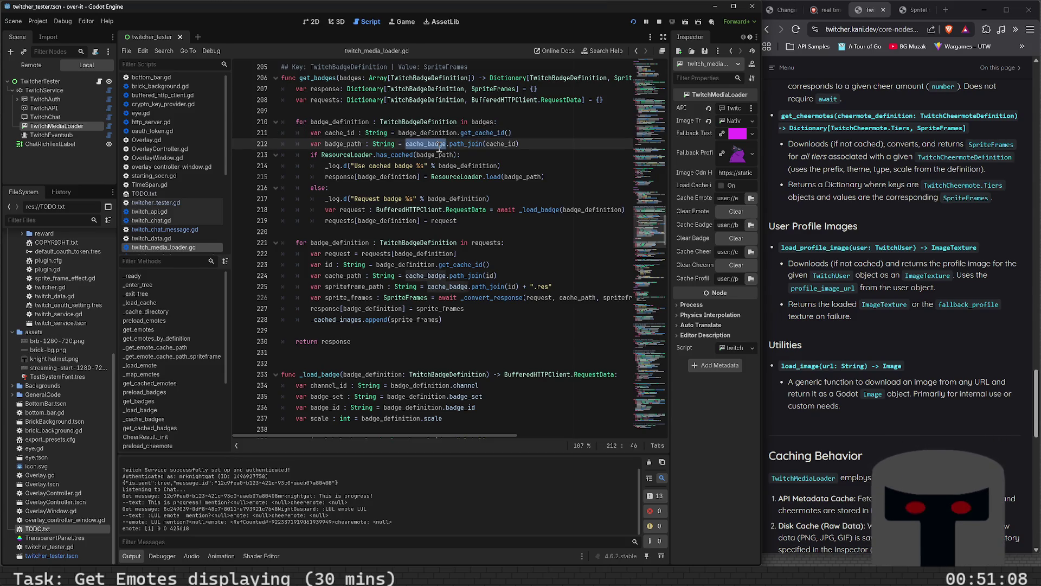
pyautogui.scroll(1, 444, 191)
pyautogui.scroll(2, 444, 191)
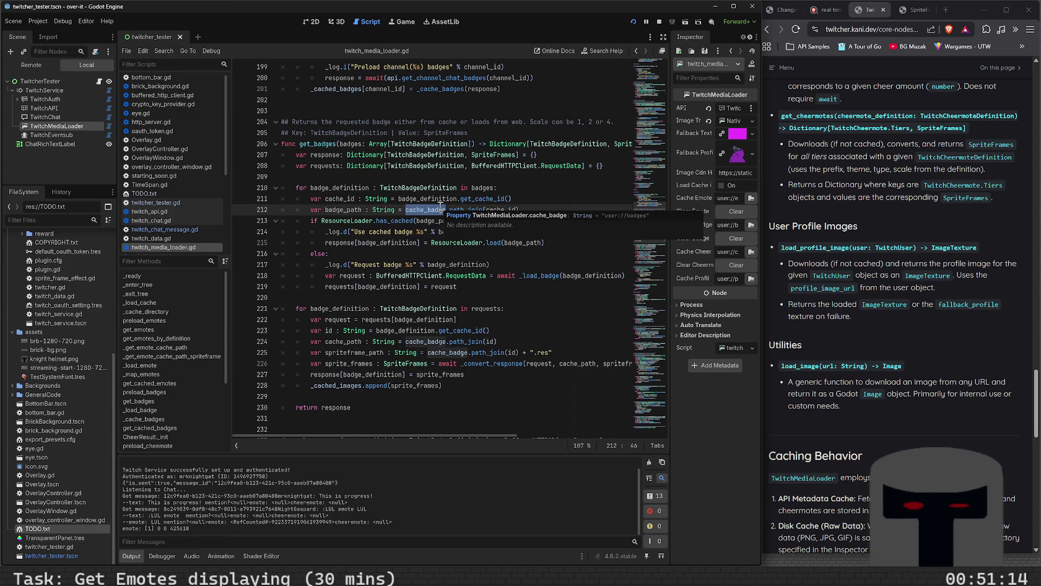
pyautogui.doubleClick(501, 210)
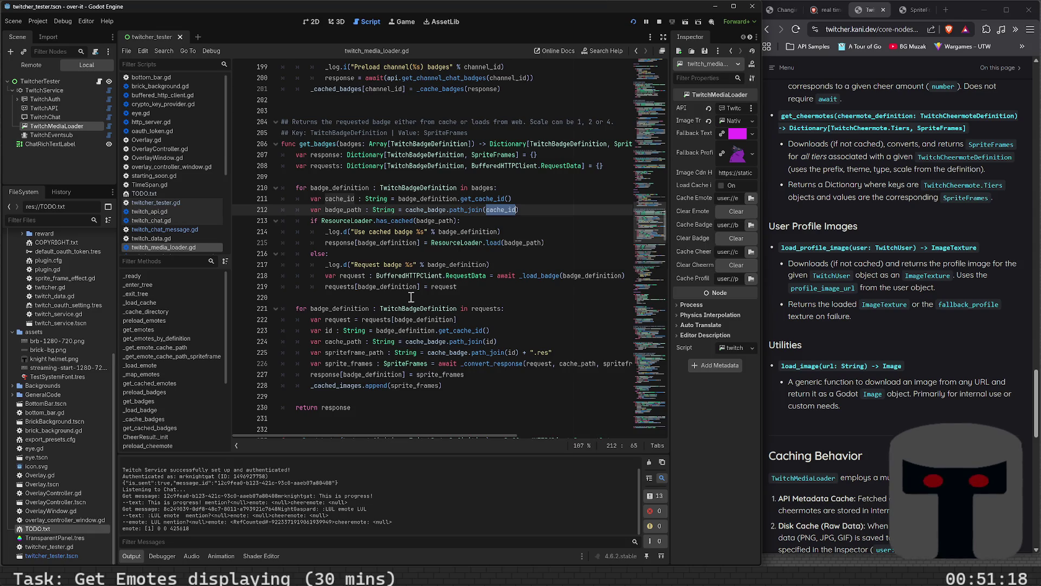
pyautogui.scroll(-2, 423, 288)
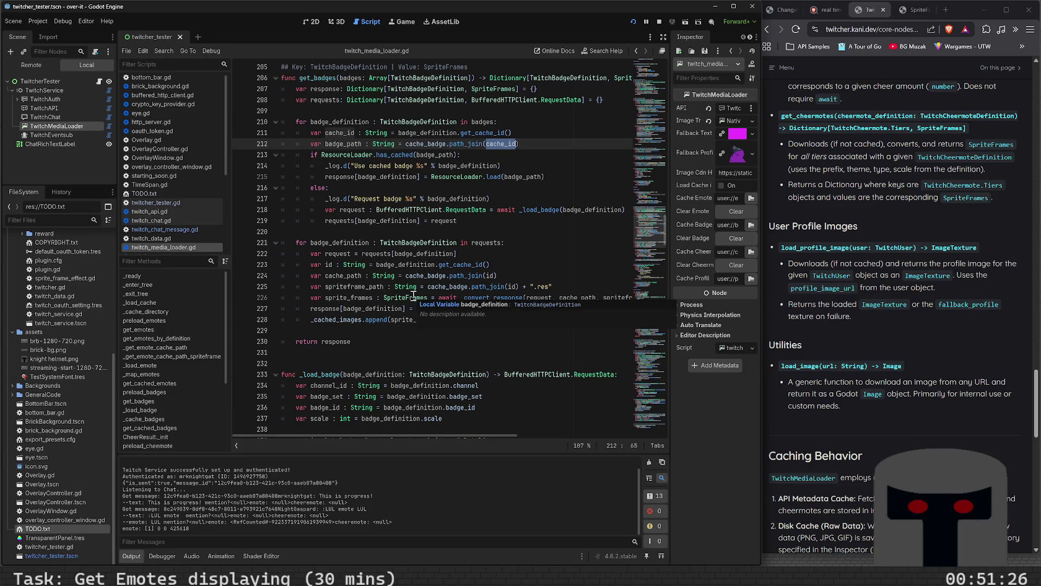
pyautogui.scroll(-4, 414, 296)
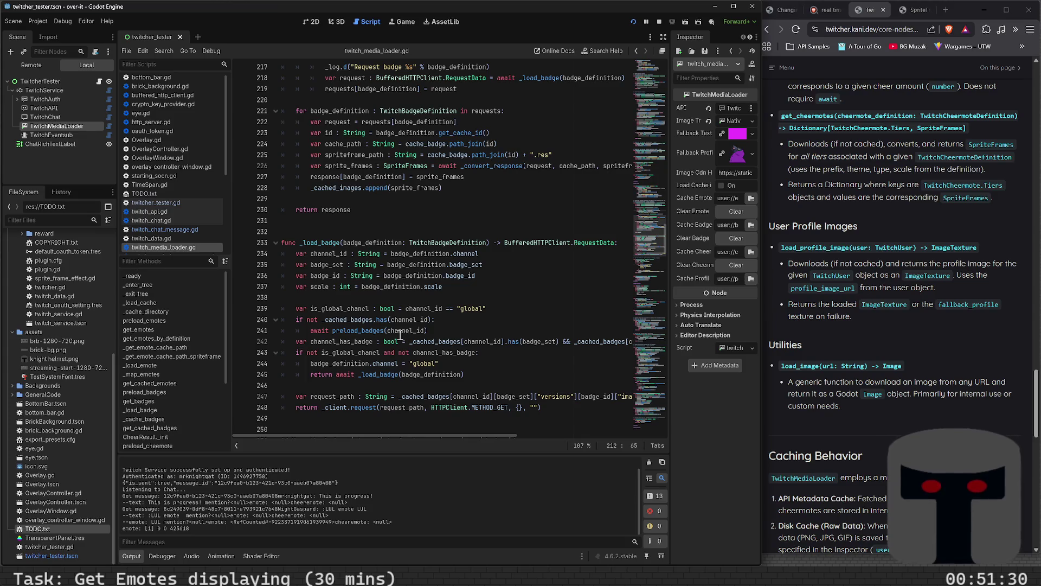
pyautogui.moveTo(411, 332)
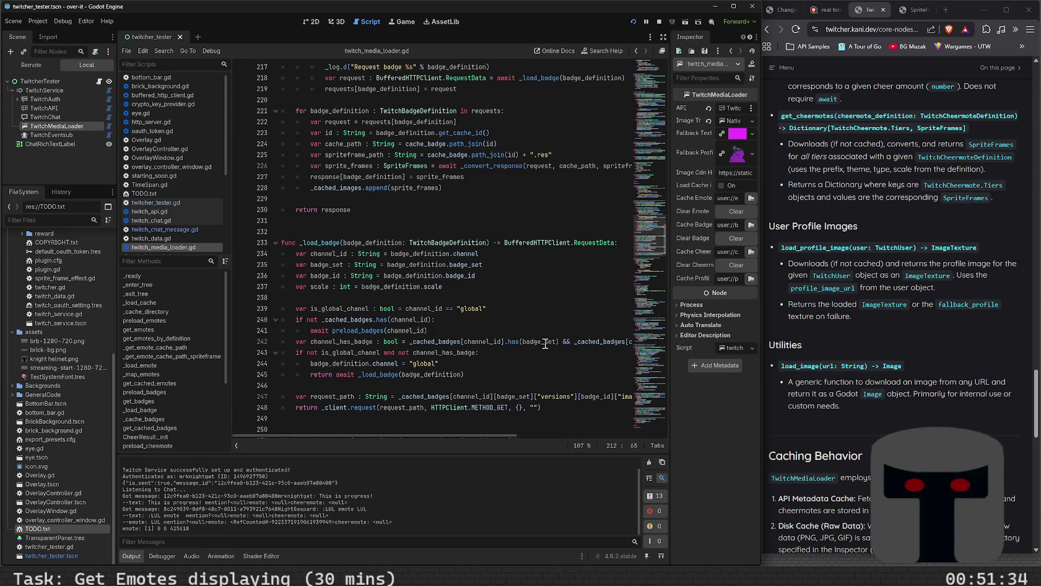
pyautogui.moveTo(545, 345)
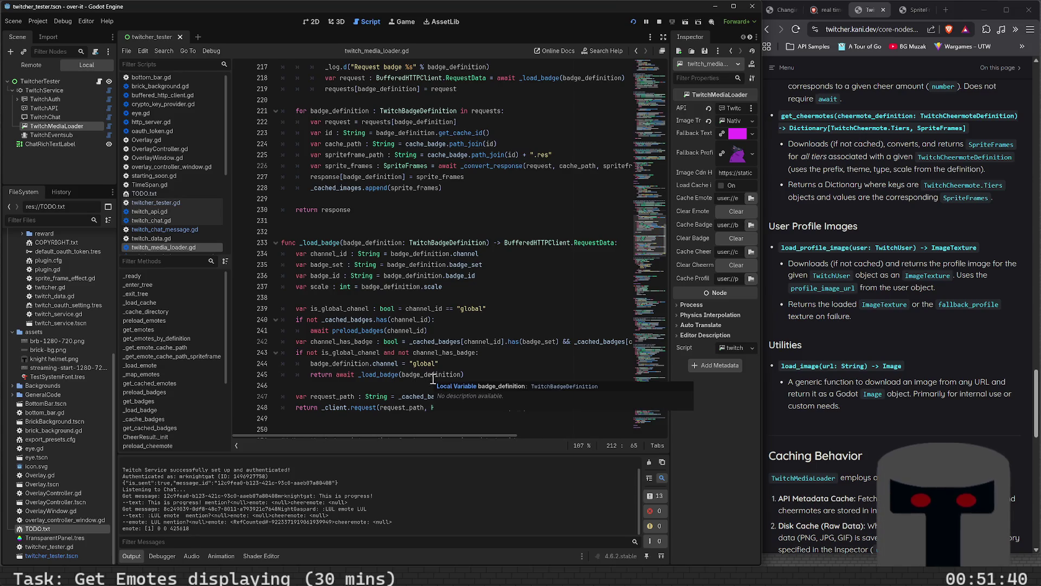
pyautogui.click(460, 375)
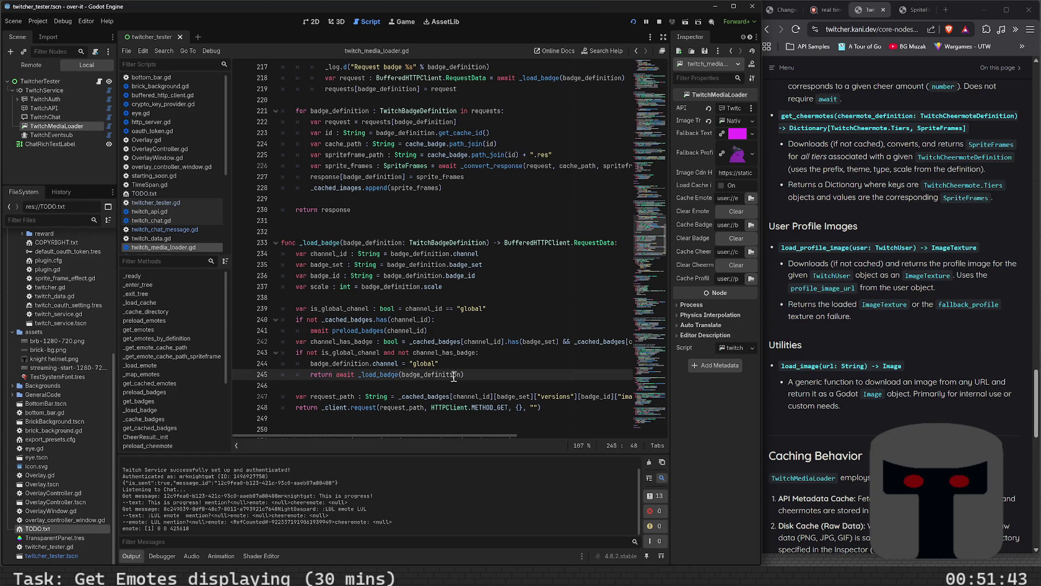
# Jump to _load_badge and highlight badge_path and cache_badge on lines 212–213
pyautogui.keyDown('ctrl'); pyautogui.click(377, 375); pyautogui.keyUp('ctrl')
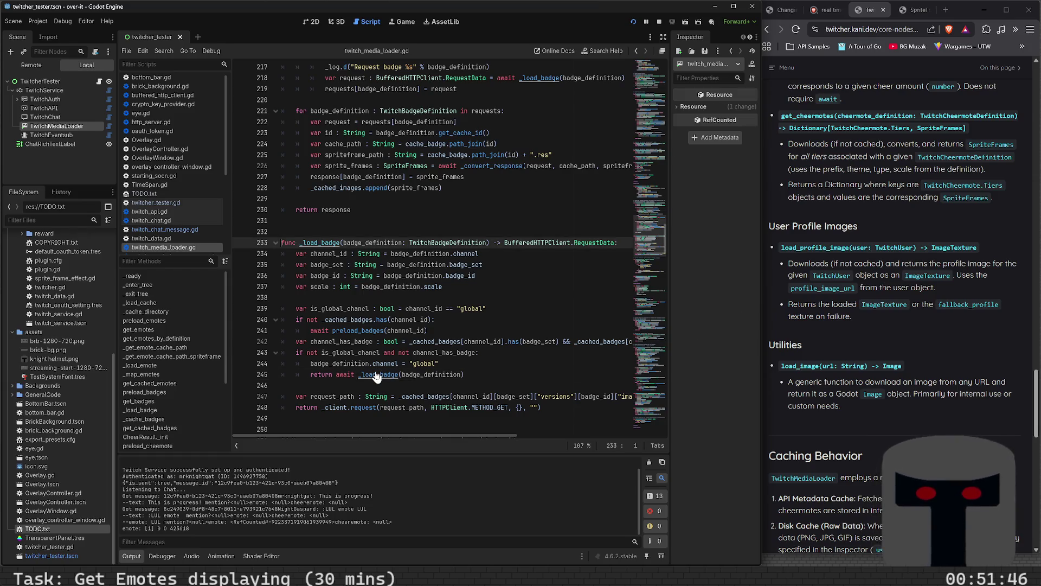
pyautogui.scroll(2, 380, 375)
pyautogui.scroll(-2, 390, 377)
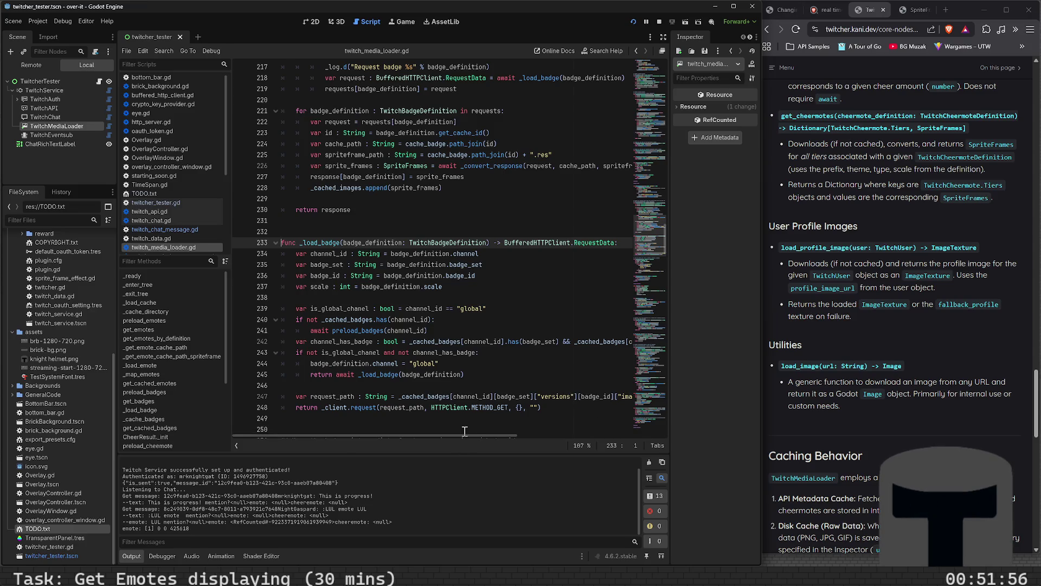
pyautogui.moveTo(467, 434)
pyautogui.mouseDown()
pyautogui.moveTo(568, 433)
pyautogui.moveTo(453, 444)
pyautogui.mouseUp()
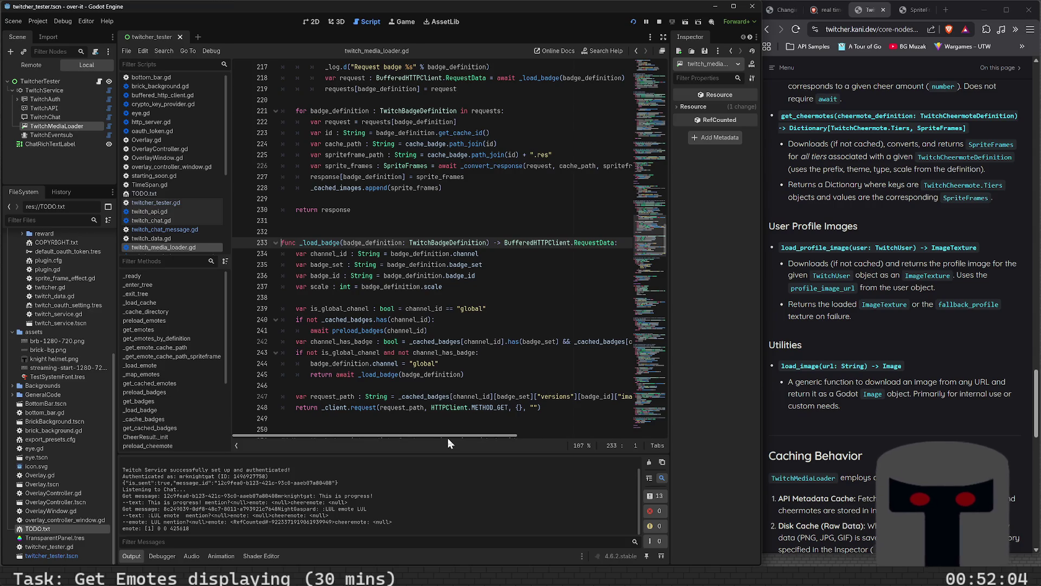
pyautogui.moveTo(448, 440)
pyautogui.mouseDown()
pyautogui.moveTo(579, 440)
pyautogui.moveTo(389, 438)
pyautogui.mouseUp()
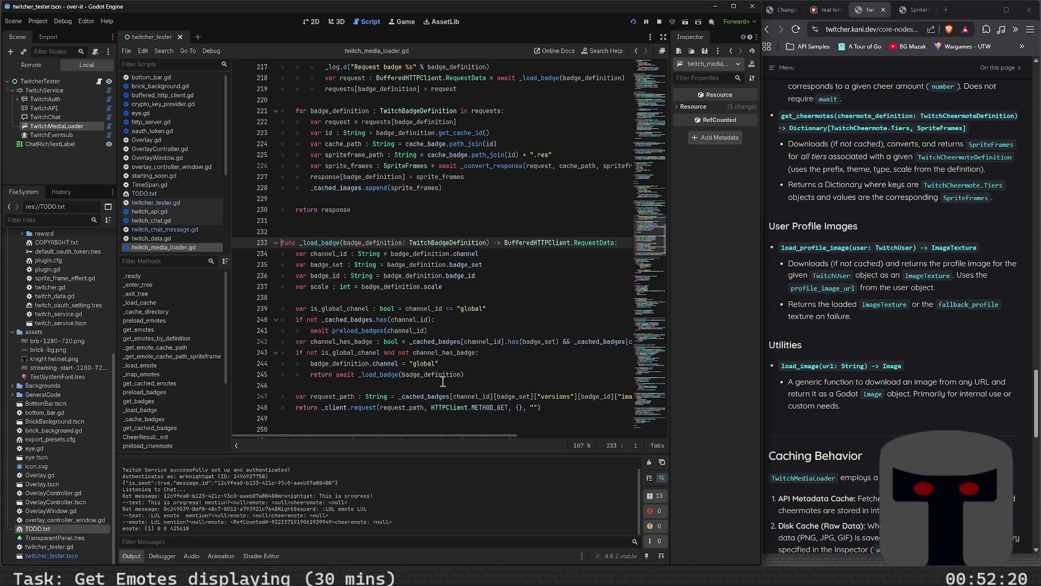
pyautogui.scroll(2, 430, 390)
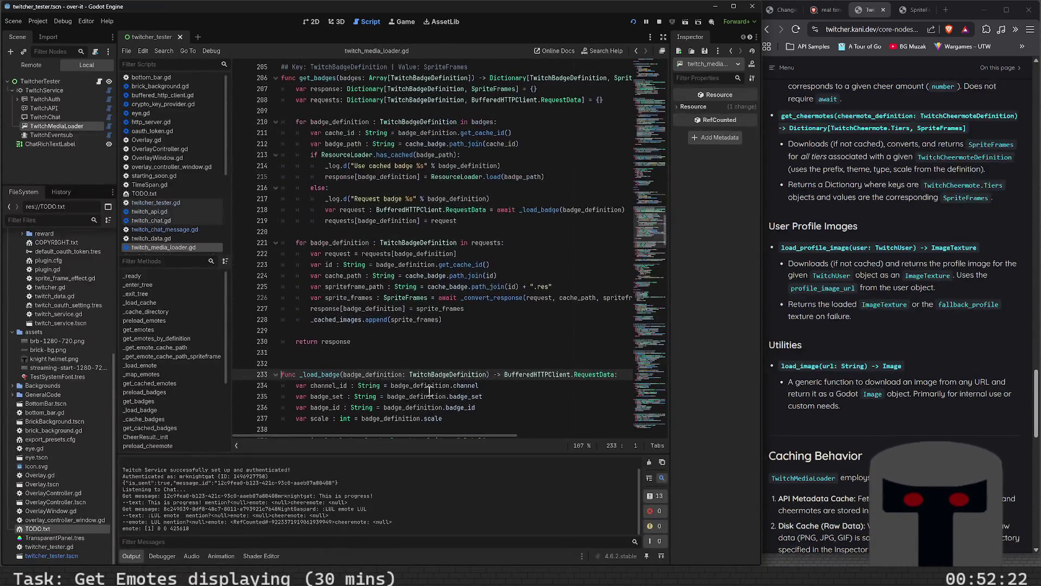
pyautogui.scroll(2, 430, 390)
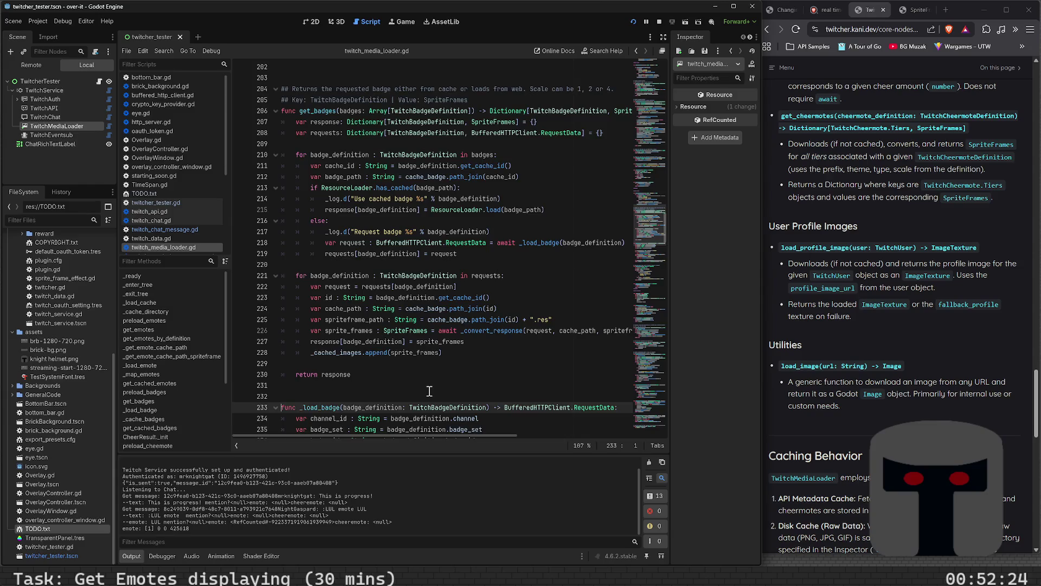
pyautogui.scroll(1, 430, 390)
pyautogui.scroll(7, 430, 390)
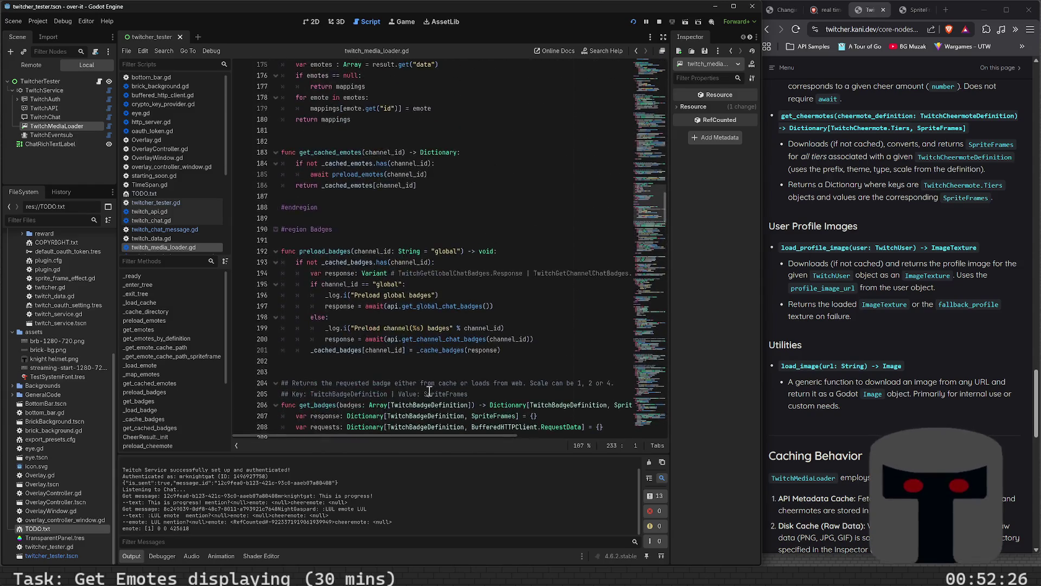
pyautogui.scroll(-7, 429, 390)
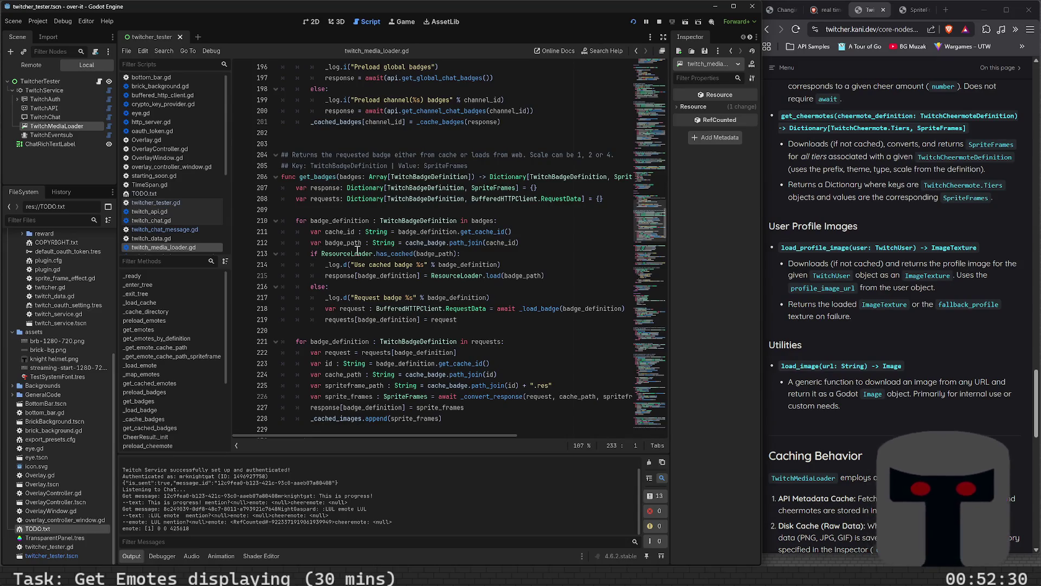
pyautogui.moveTo(358, 250)
pyautogui.doubleClick(436, 253)
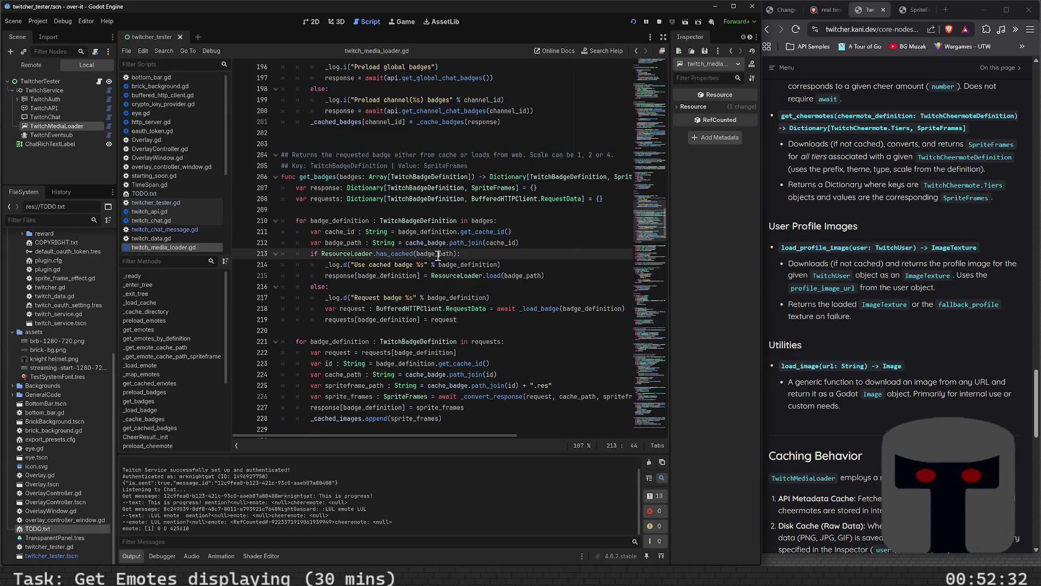
pyautogui.doubleClick(428, 242)
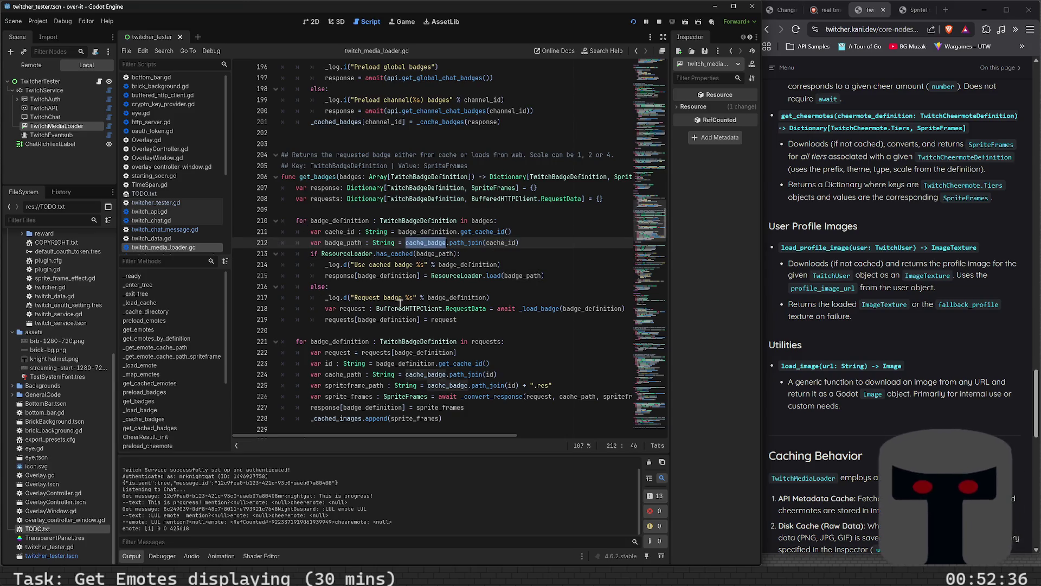
# Highlight original_file_cache_path in the emote loop and jump to _get_emote_cache_path's definition at line 157
pyautogui.scroll(3, 408, 320)
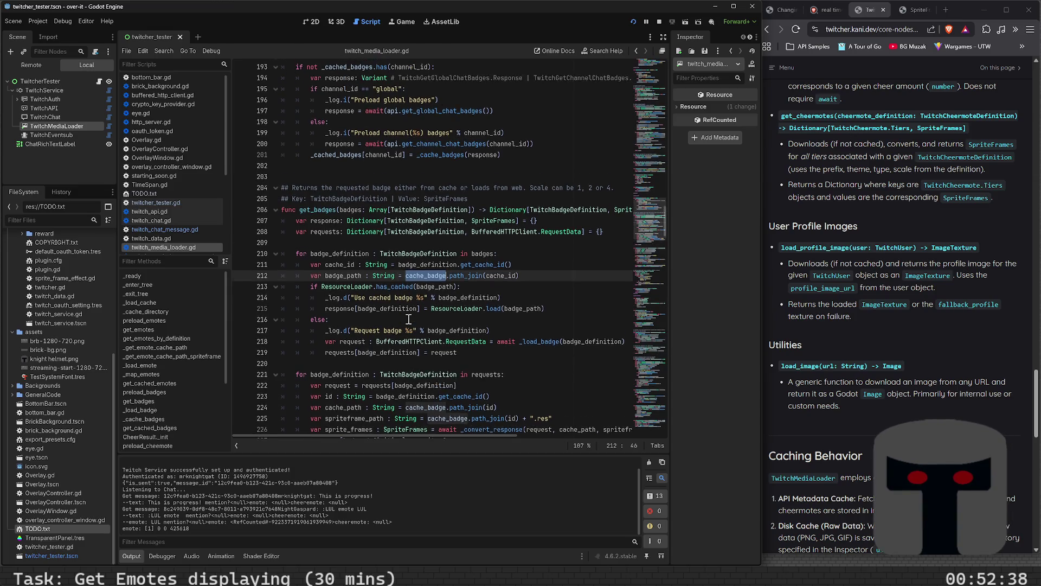
pyautogui.scroll(4, 408, 320)
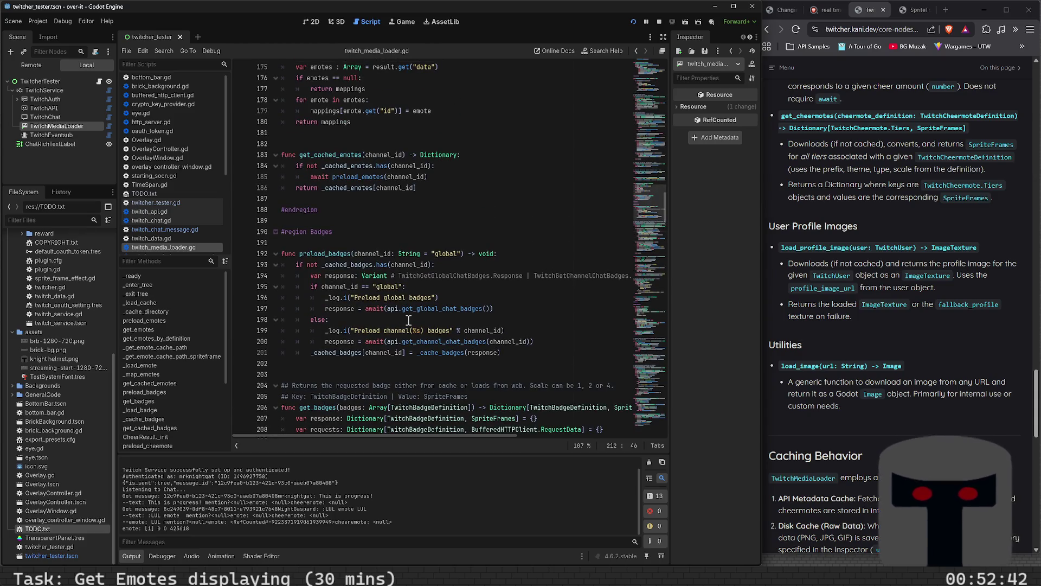
pyautogui.scroll(9, 382, 345)
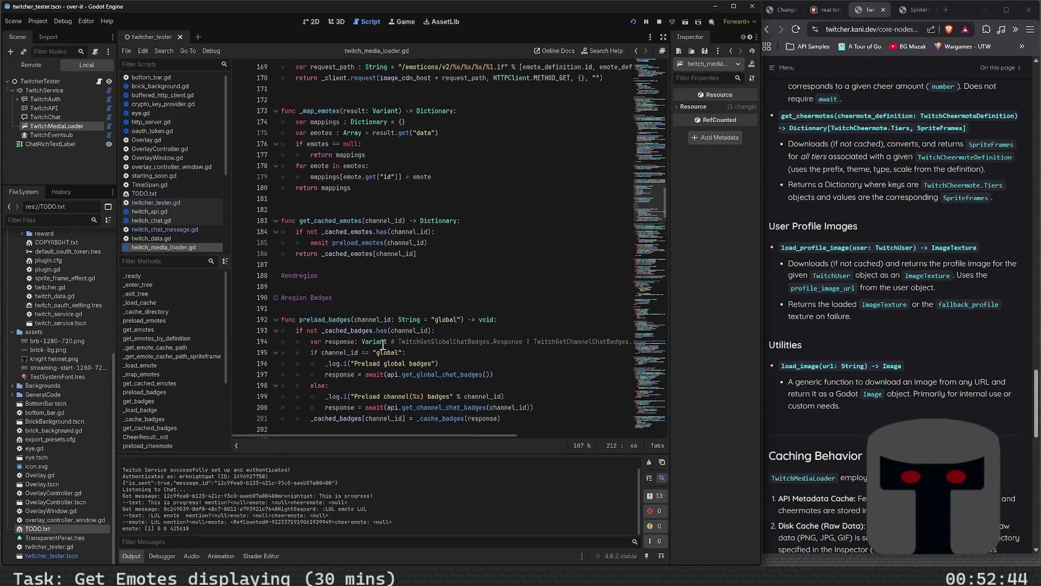
pyautogui.scroll(6, 426, 378)
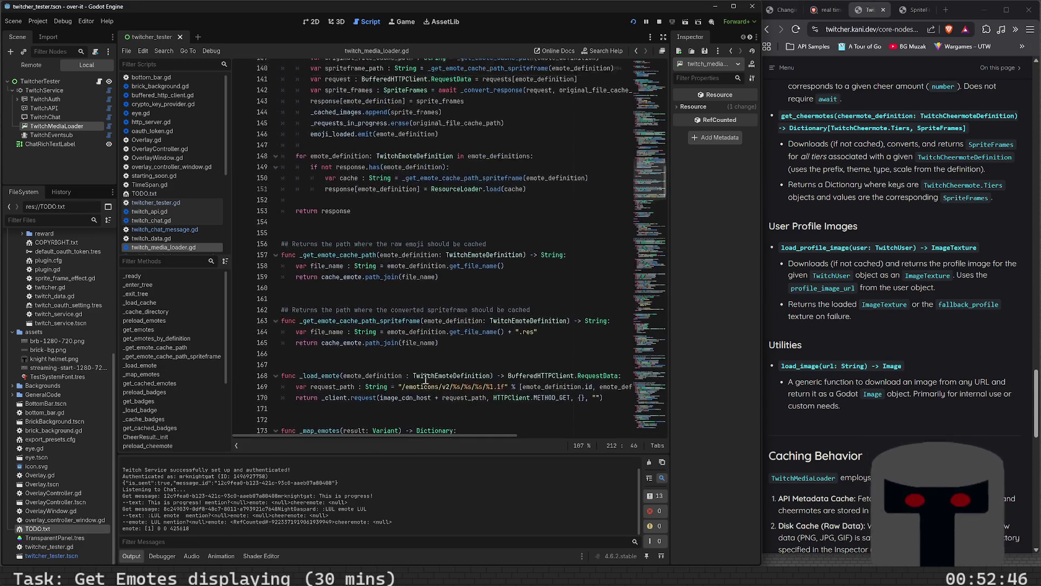
pyautogui.scroll(2, 418, 375)
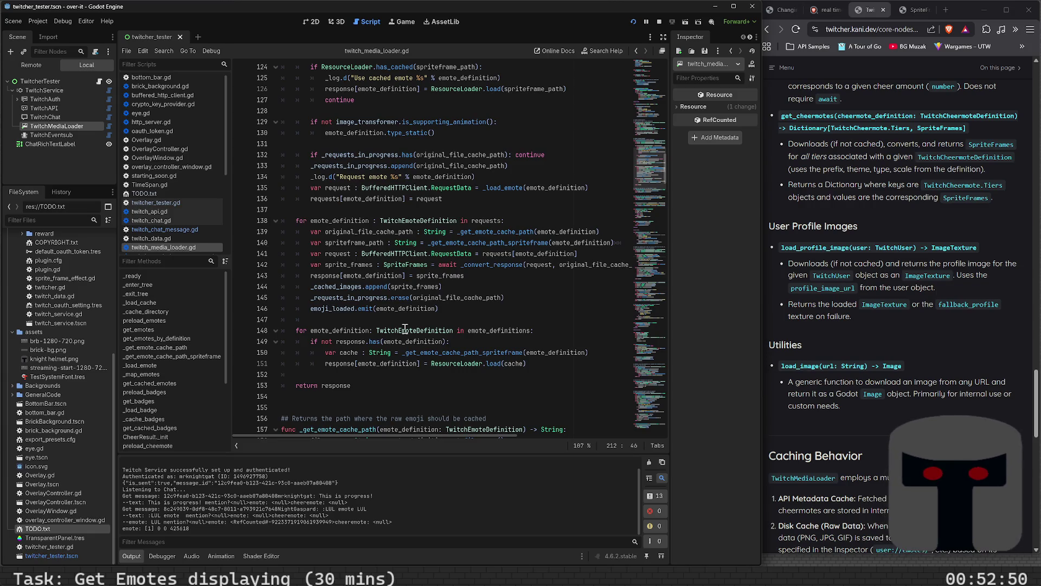
pyautogui.doubleClick(384, 235)
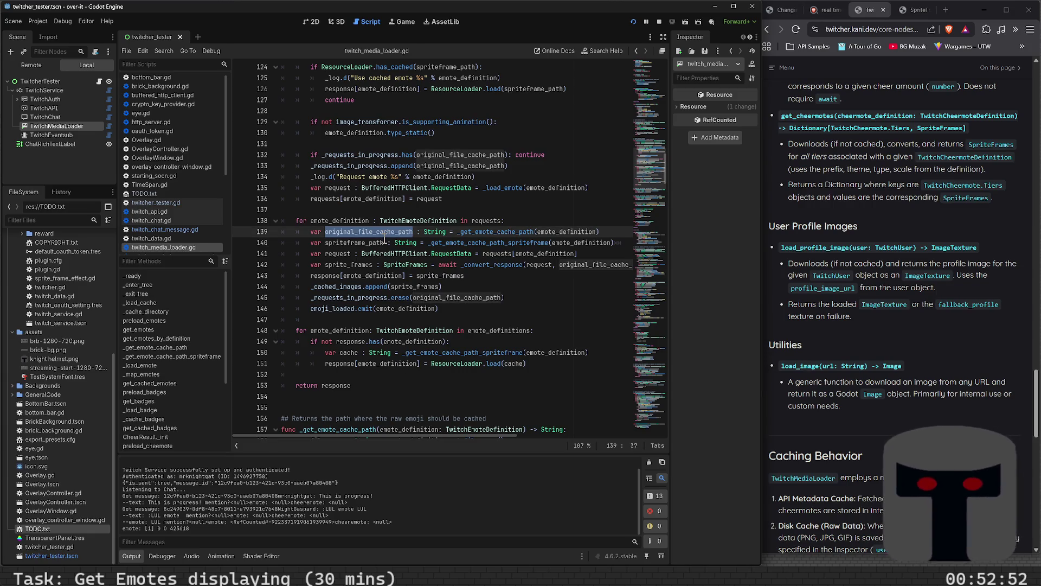
pyautogui.doubleClick(492, 233)
pyautogui.keyDown('ctrl'); pyautogui.click(512, 235); pyautogui.keyUp('ctrl')
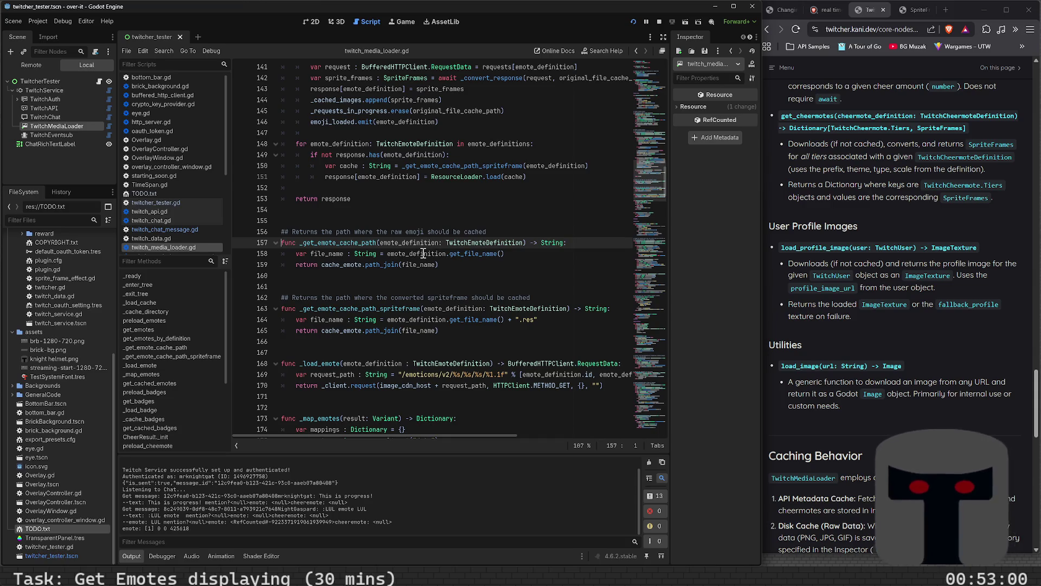
pyautogui.moveTo(489, 255)
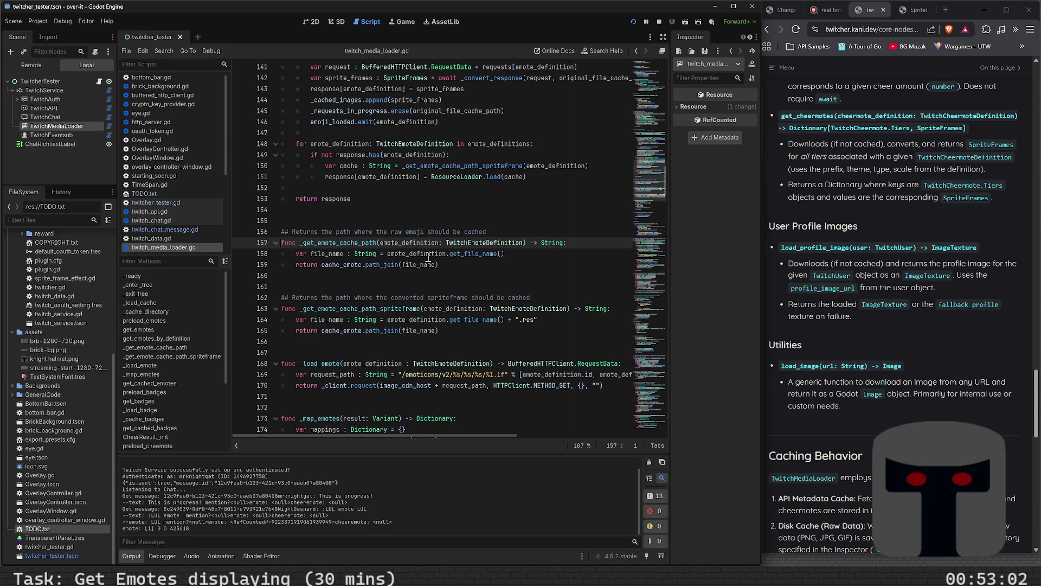
# Inspect get_file_name in twitch_emote_definition.gd from the top, then switch to twitch_chat_message.gd's get_sprite_frames
pyautogui.keyDown('ctrl'); pyautogui.click(475, 262); pyautogui.keyUp('ctrl')
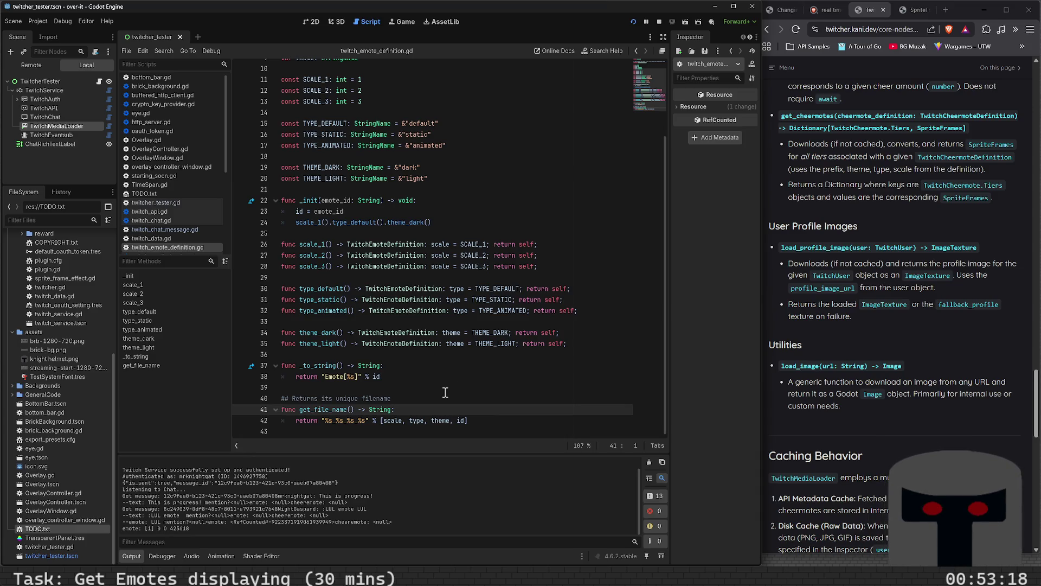
pyautogui.scroll(2, 445, 392)
pyautogui.scroll(-2, 448, 392)
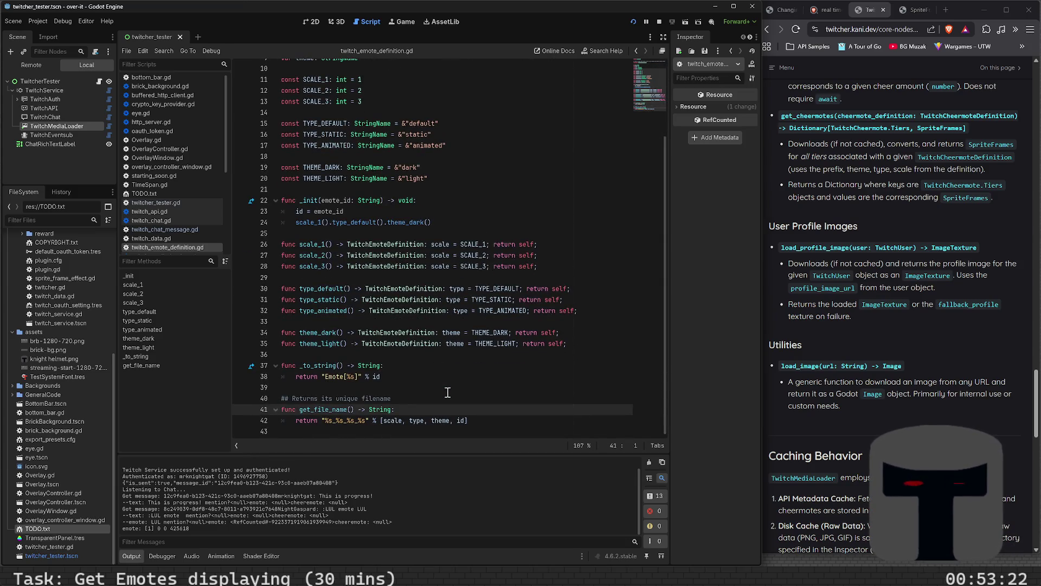
pyautogui.hotkey('ctrl', 'Home')
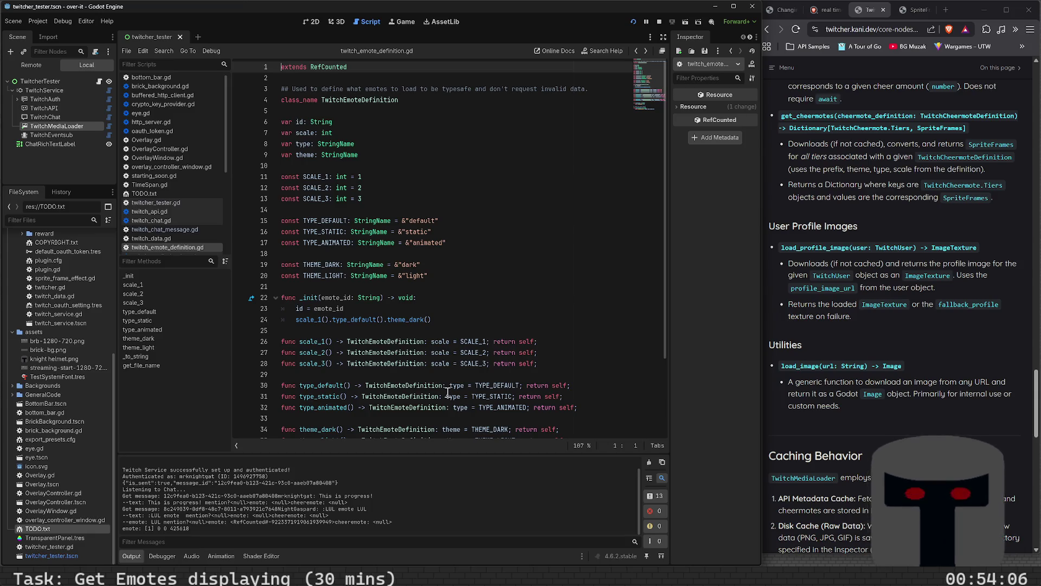
pyautogui.scroll(-3, 448, 391)
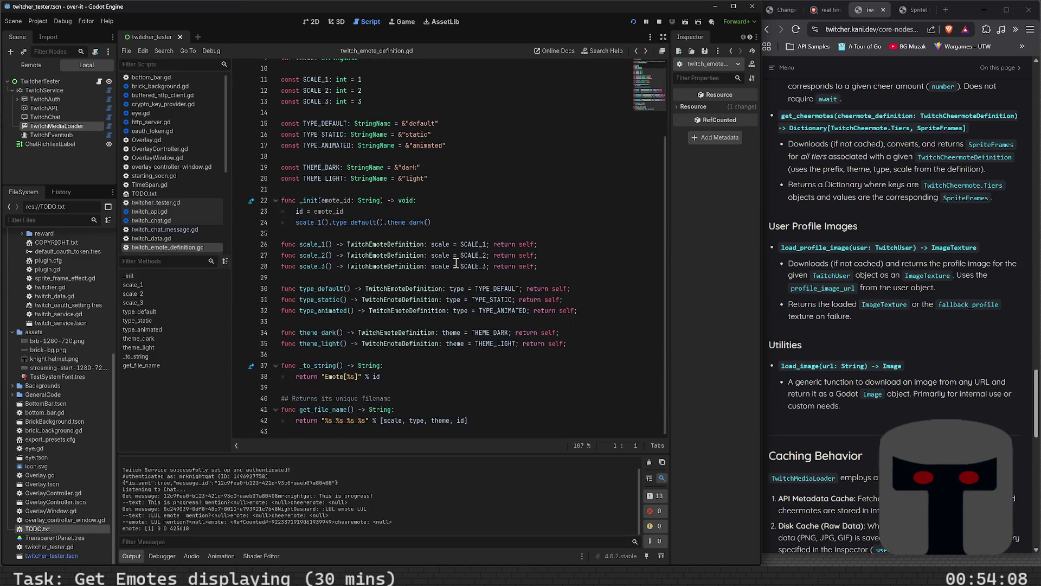
pyautogui.click(157, 231)
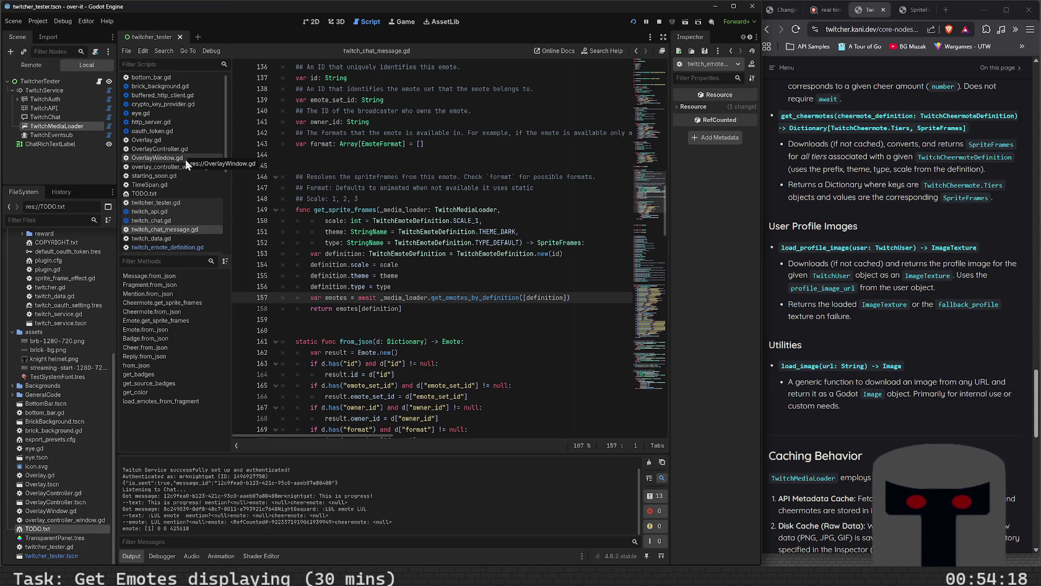
# Navigate back twice to twitch_media_loader.gd and step through lines 132–159 of the cached .res loading loop
pyautogui.hotkey('alt', 'Left')
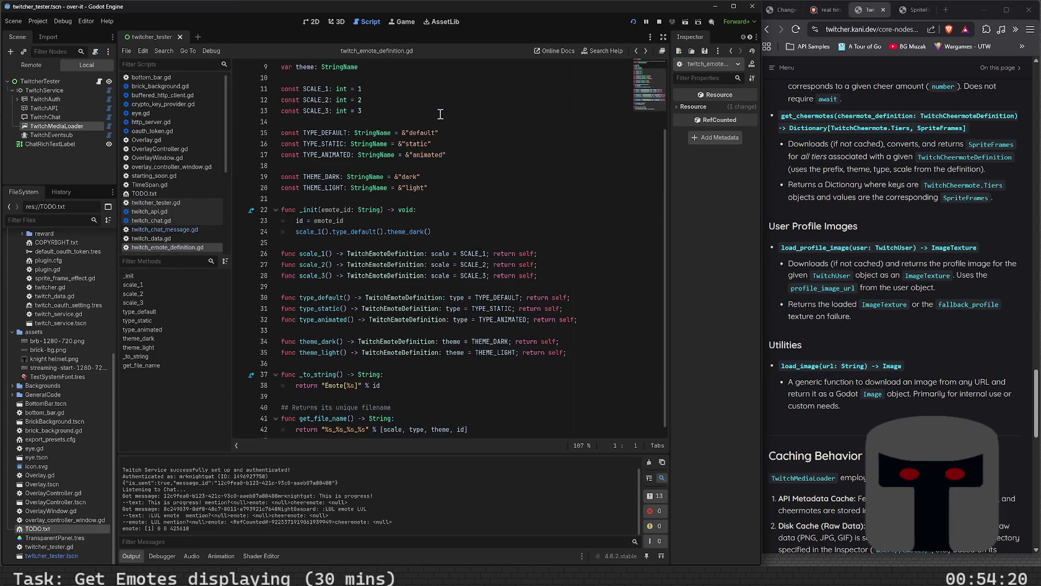
pyautogui.hotkey('alt', 'Left')
pyautogui.hotkey('alt', 'Left')
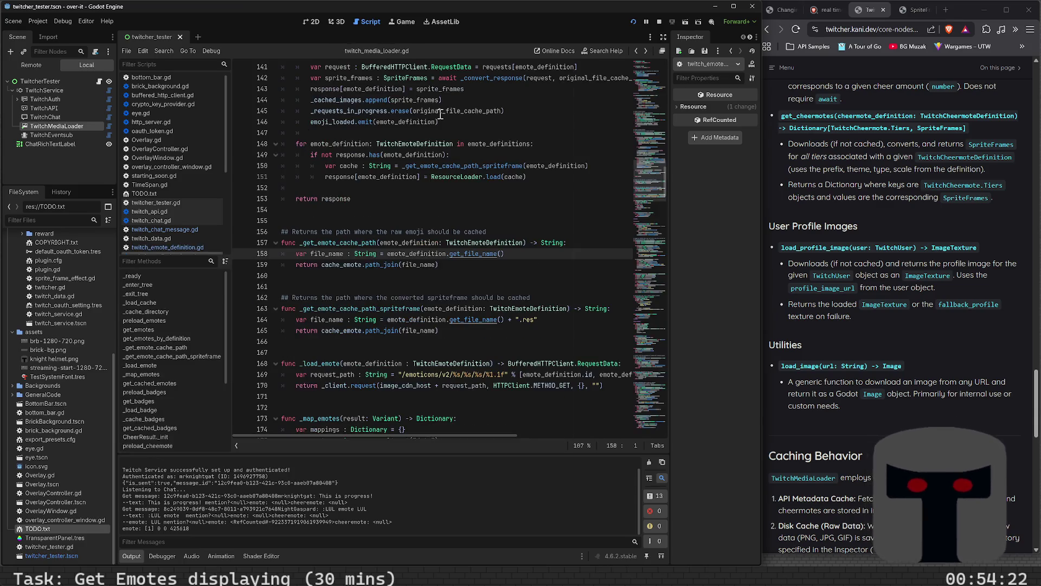
pyautogui.press('End')
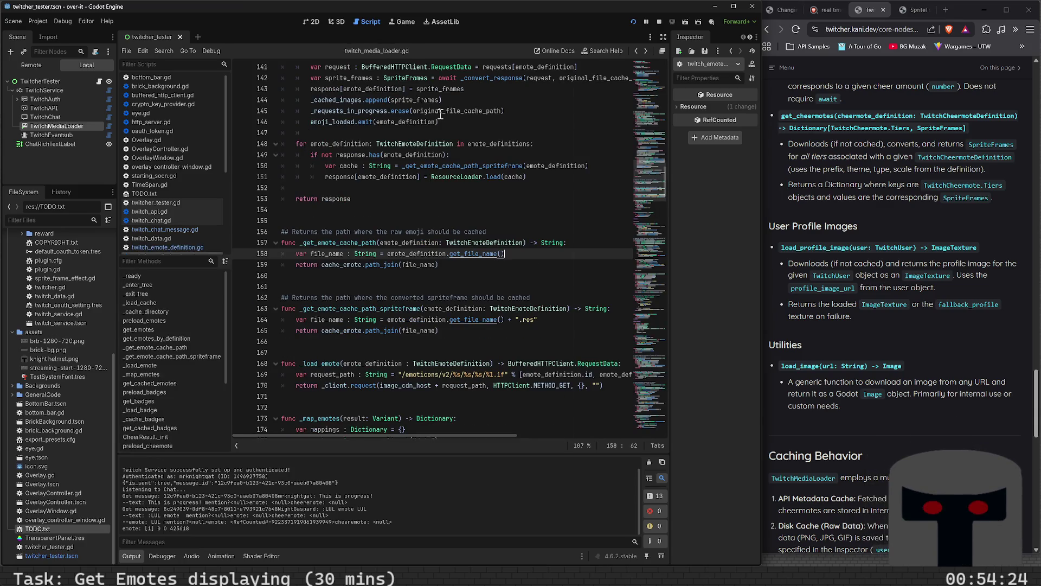
pyautogui.press('Down')
pyautogui.hotkey('shift', 'Home')
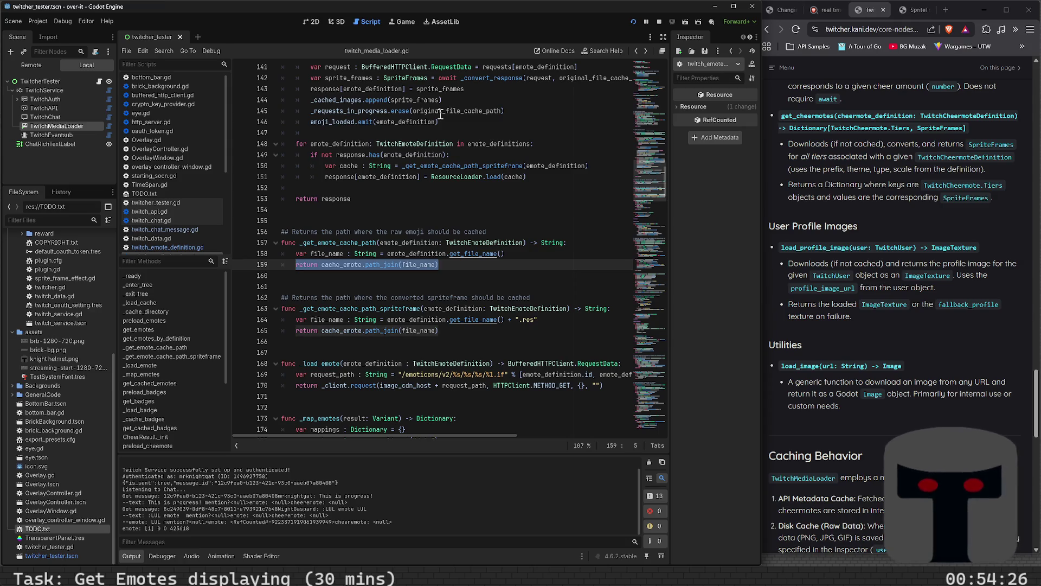
pyautogui.press('Left')
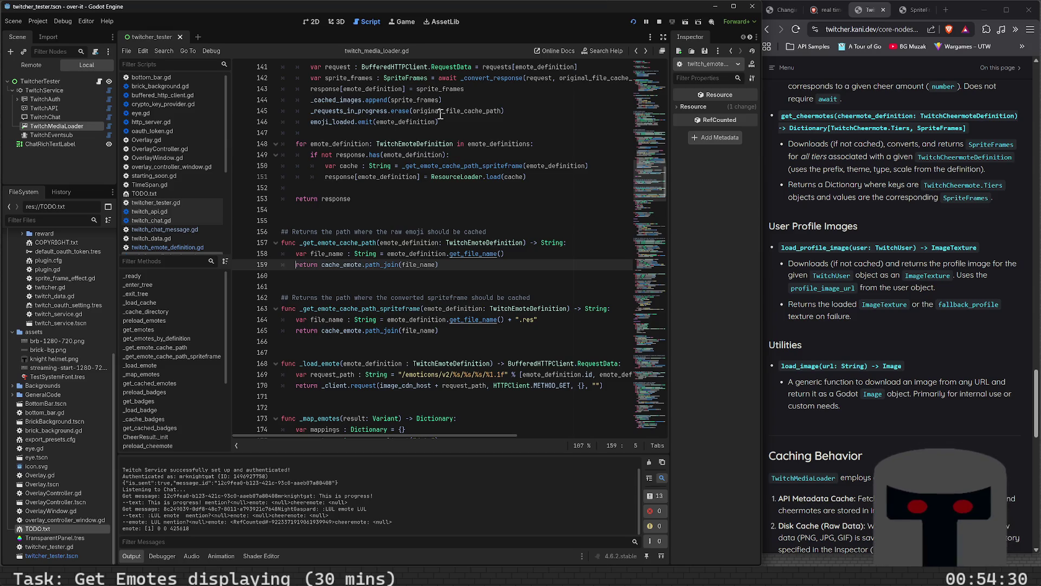
pyautogui.press('Up')
pyautogui.press('Up')
pyautogui.press('Up')
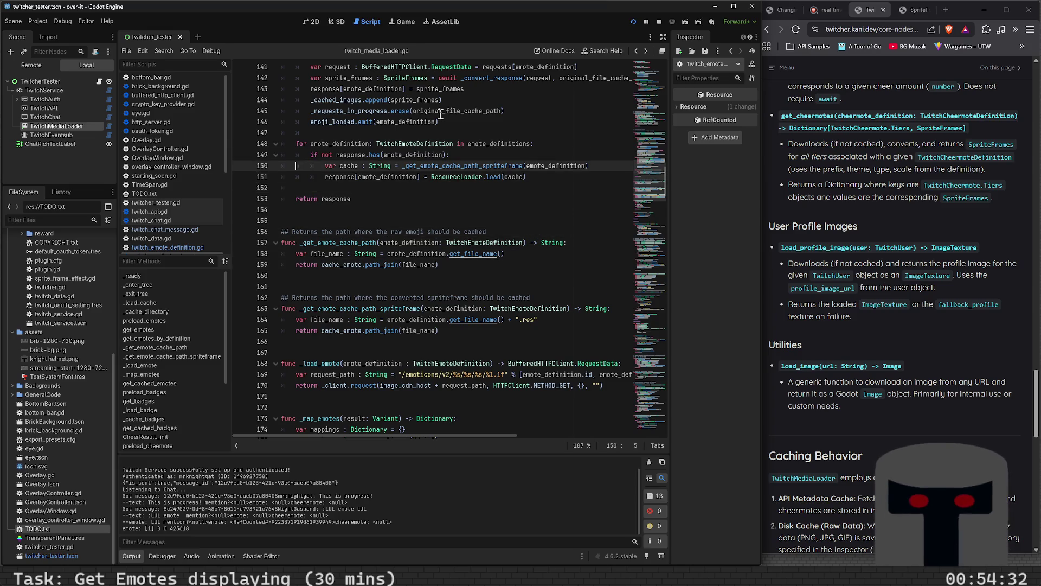
pyautogui.press('Up')
pyautogui.press('Up')
pyautogui.press('Up')
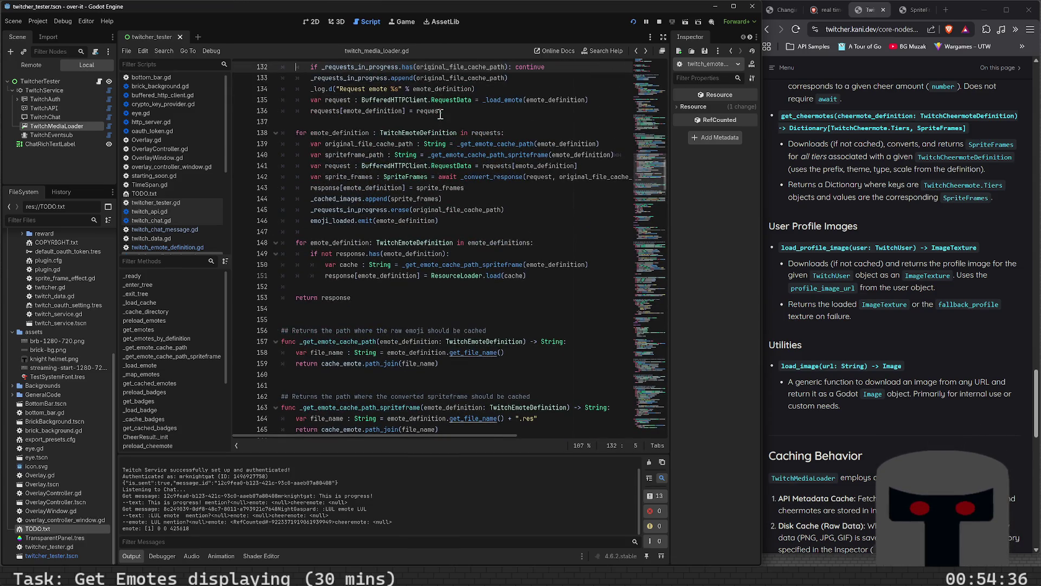
pyautogui.press('Down')
pyautogui.press('Down')
pyautogui.press('Down')
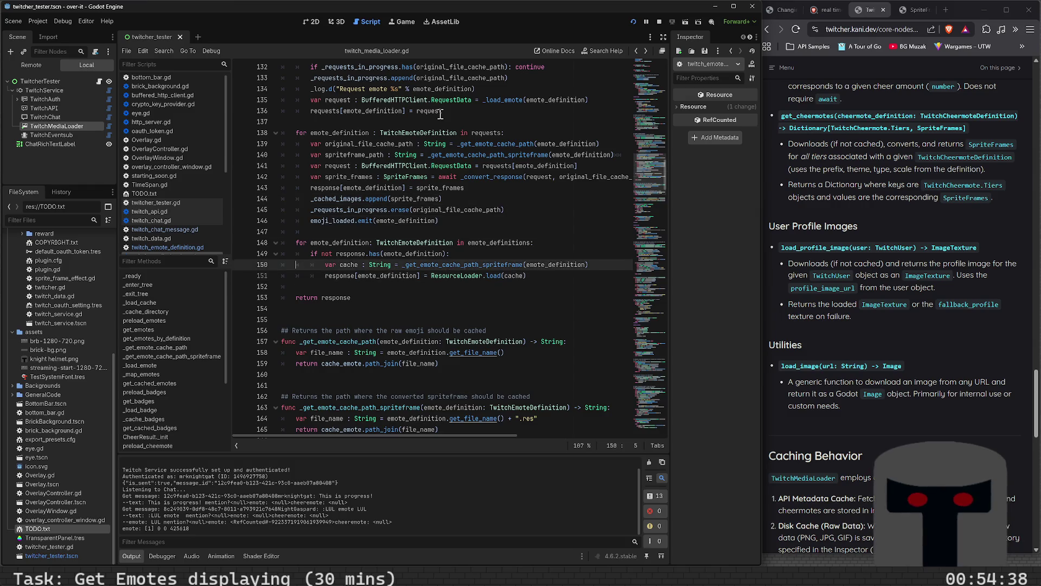
pyautogui.press('Down')
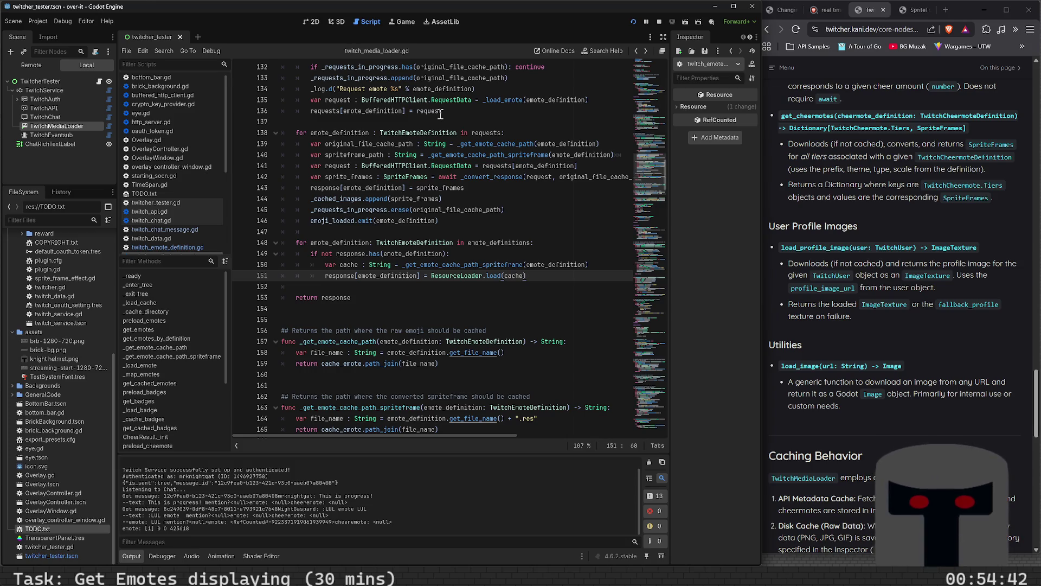
pyautogui.press('Up')
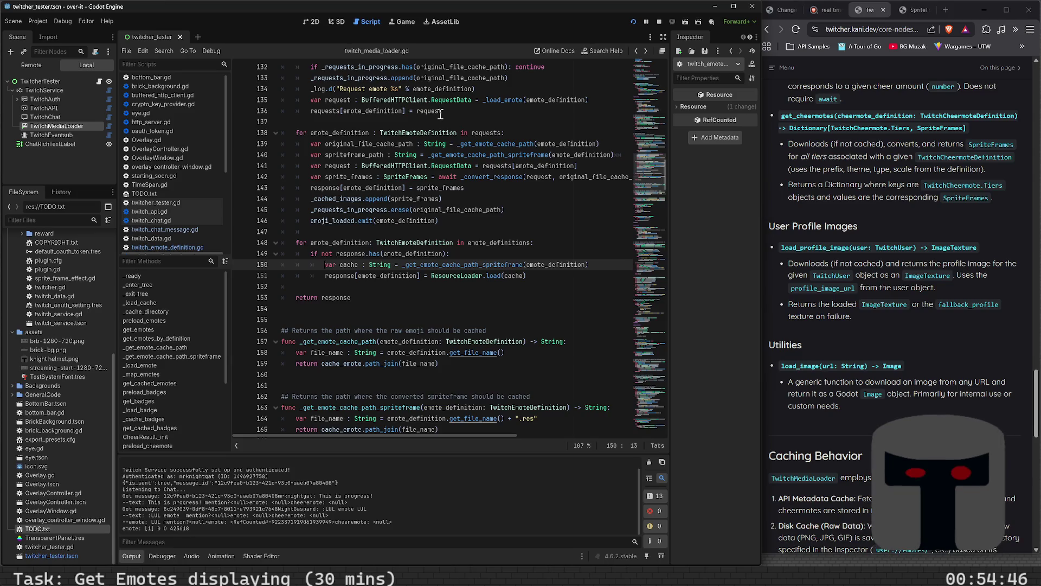
pyautogui.keyDown('ctrl'); pyautogui.click(468, 266); pyautogui.keyUp('ctrl')
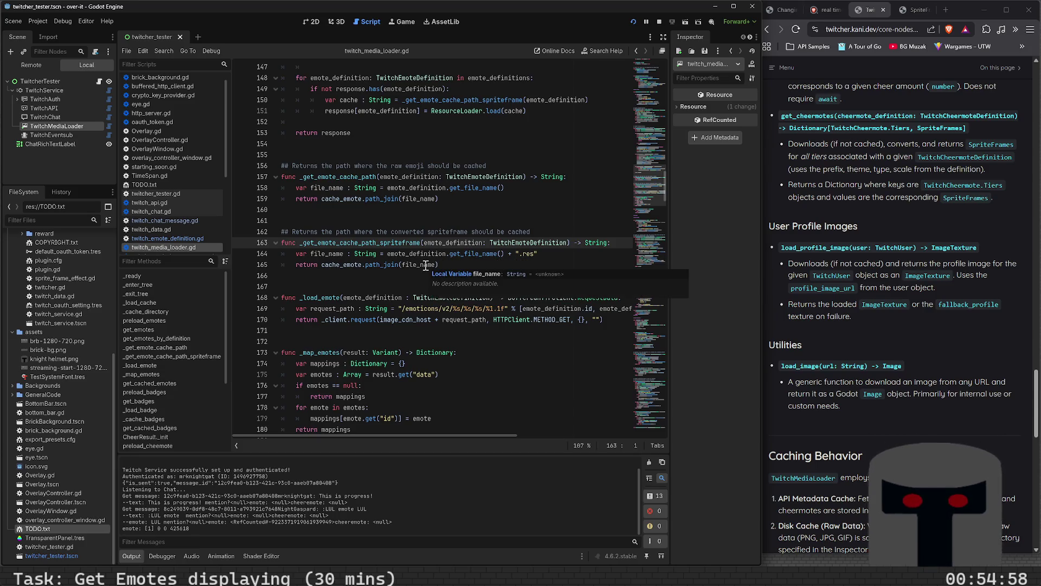
pyautogui.scroll(1, 394, 287)
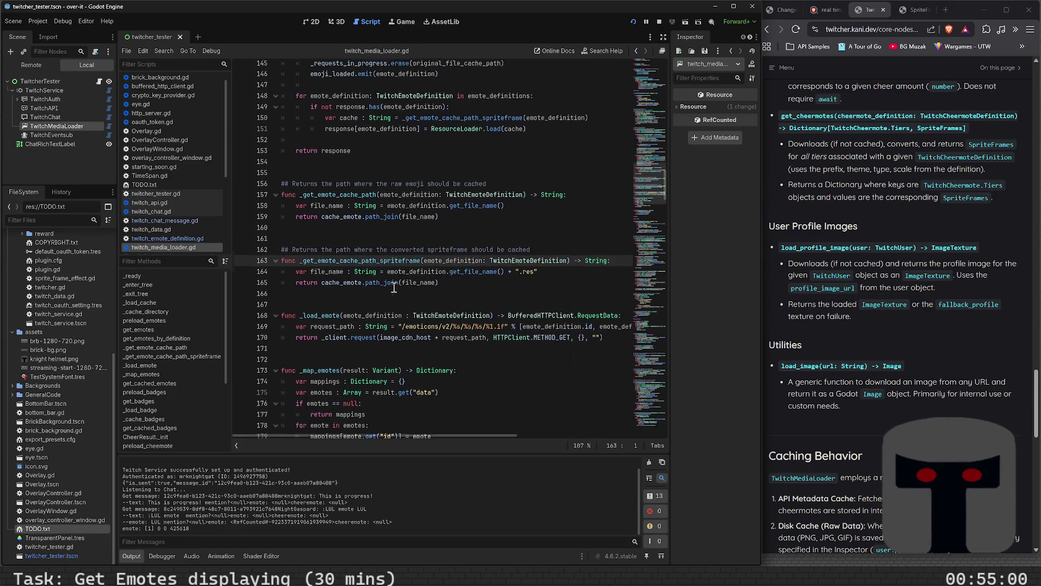
pyautogui.scroll(1, 402, 306)
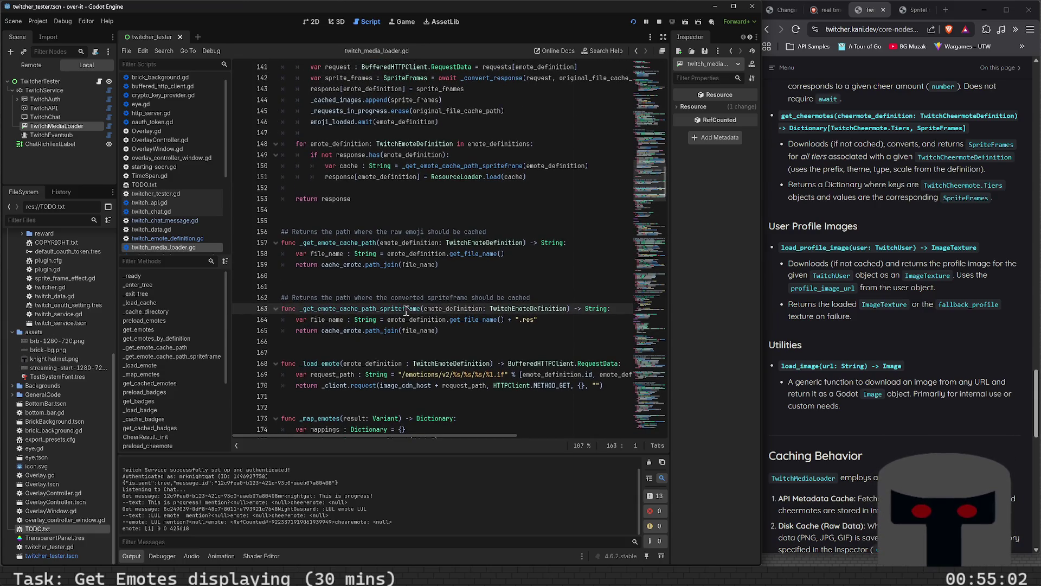
pyautogui.scroll(6, 407, 315)
pyautogui.scroll(8, 408, 317)
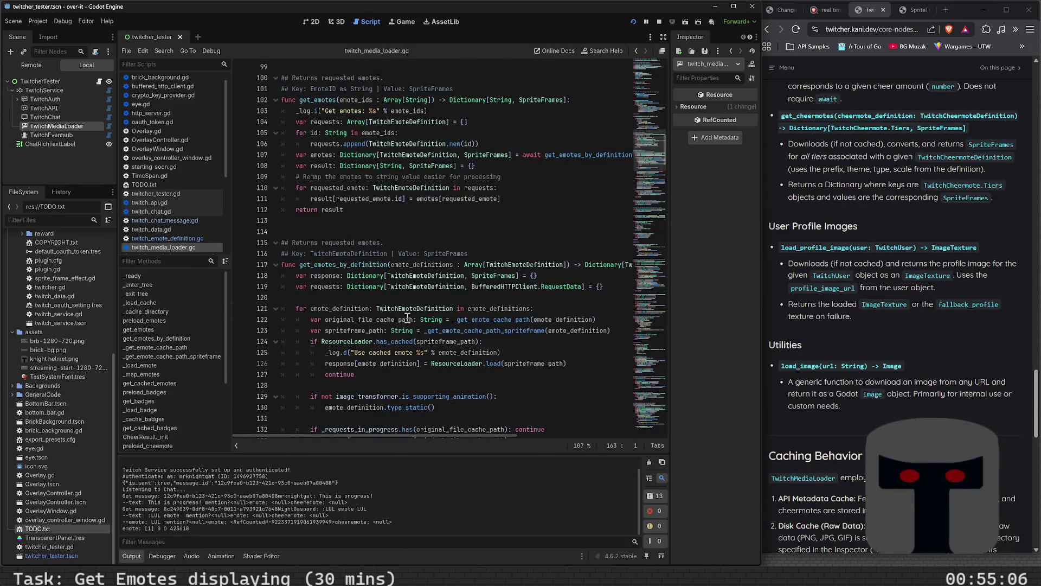
pyautogui.scroll(-2, 356, 290)
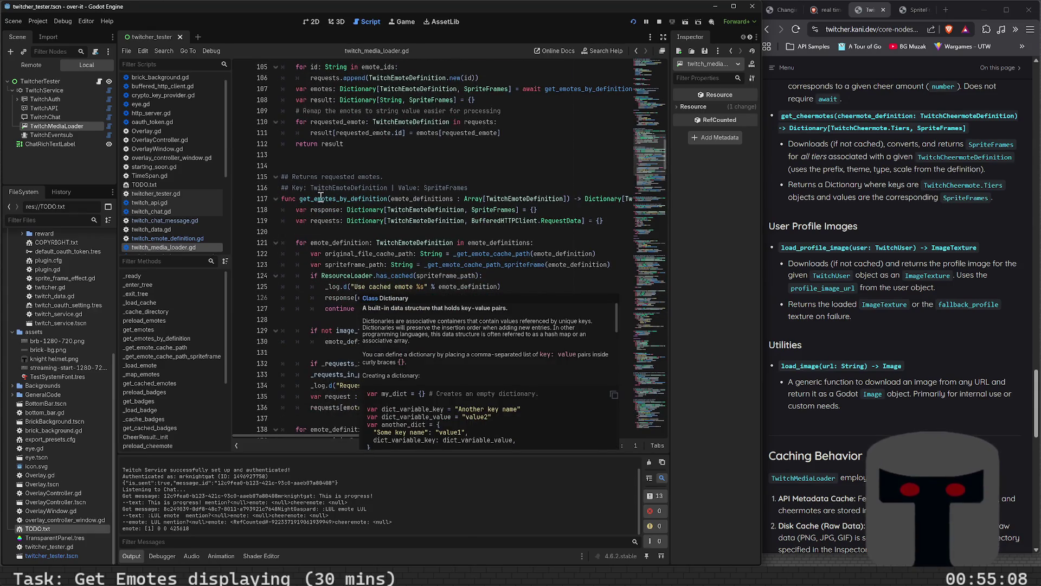
pyautogui.scroll(-2, 347, 266)
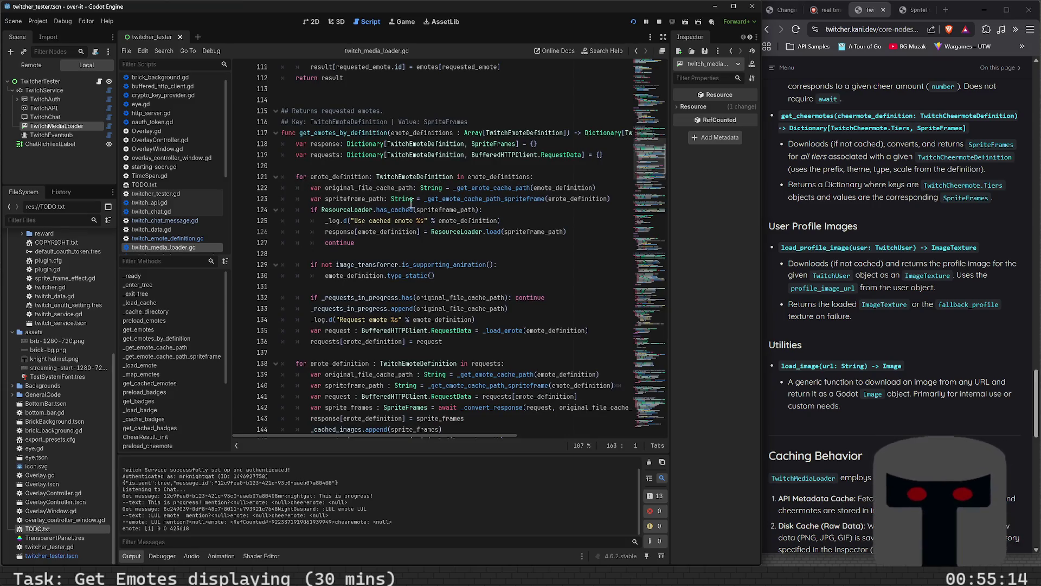
pyautogui.moveTo(451, 214)
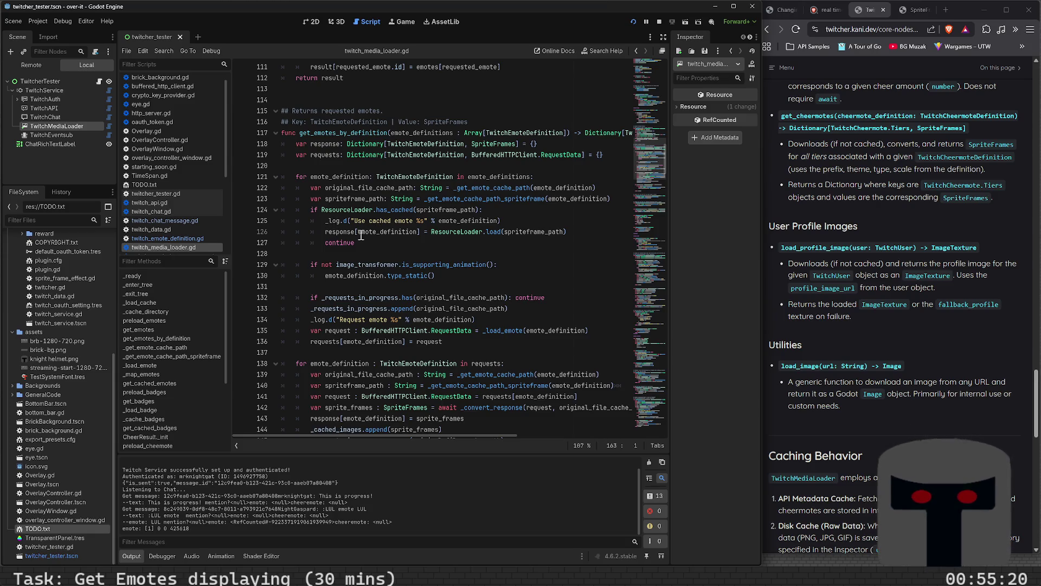
pyautogui.doubleClick(392, 231)
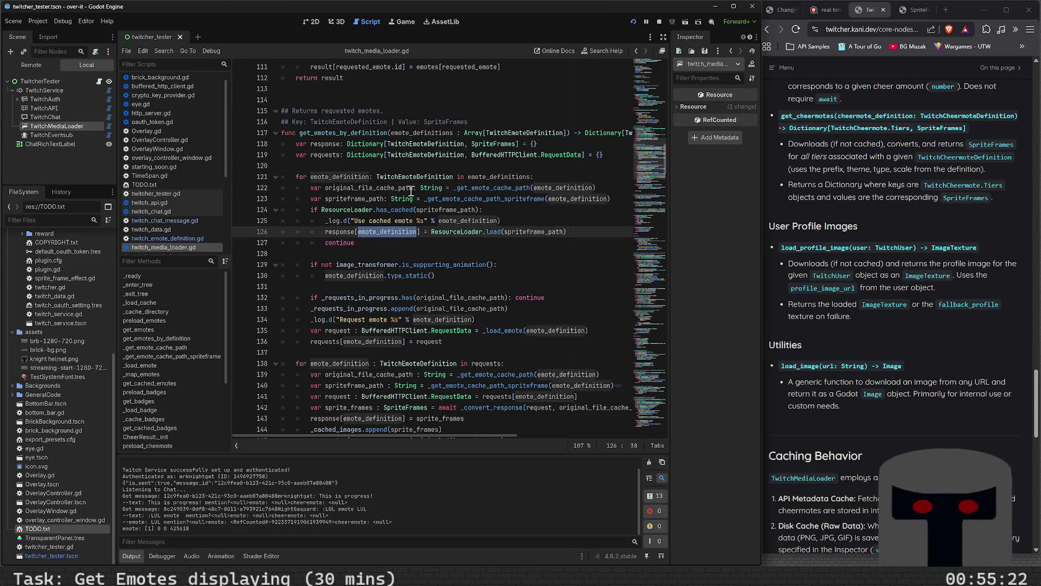
pyautogui.scroll(-2, 407, 263)
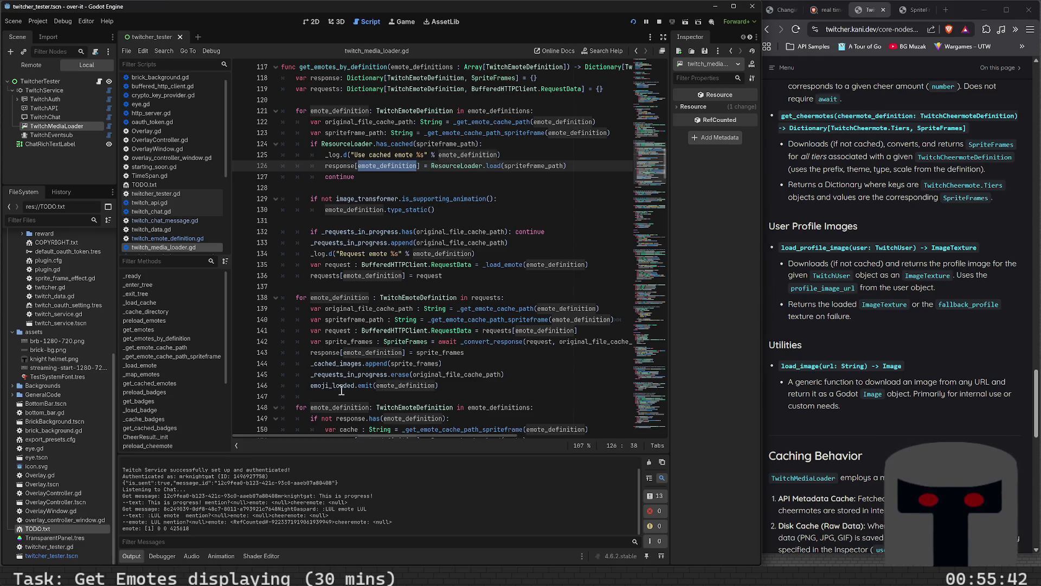
pyautogui.moveTo(342, 389)
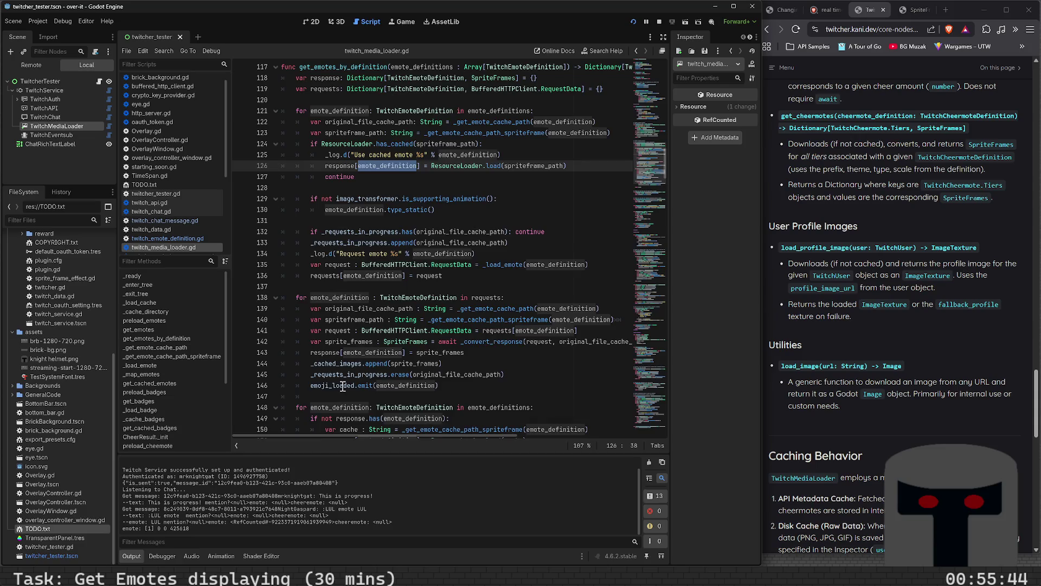
pyautogui.scroll(6, 342, 389)
pyautogui.scroll(2, 342, 386)
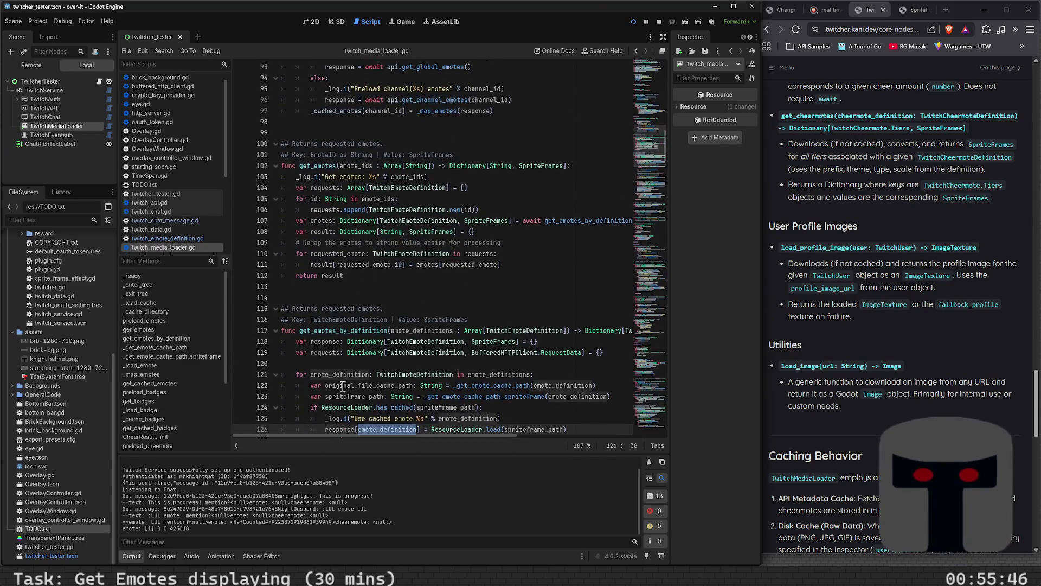
pyautogui.scroll(2, 411, 299)
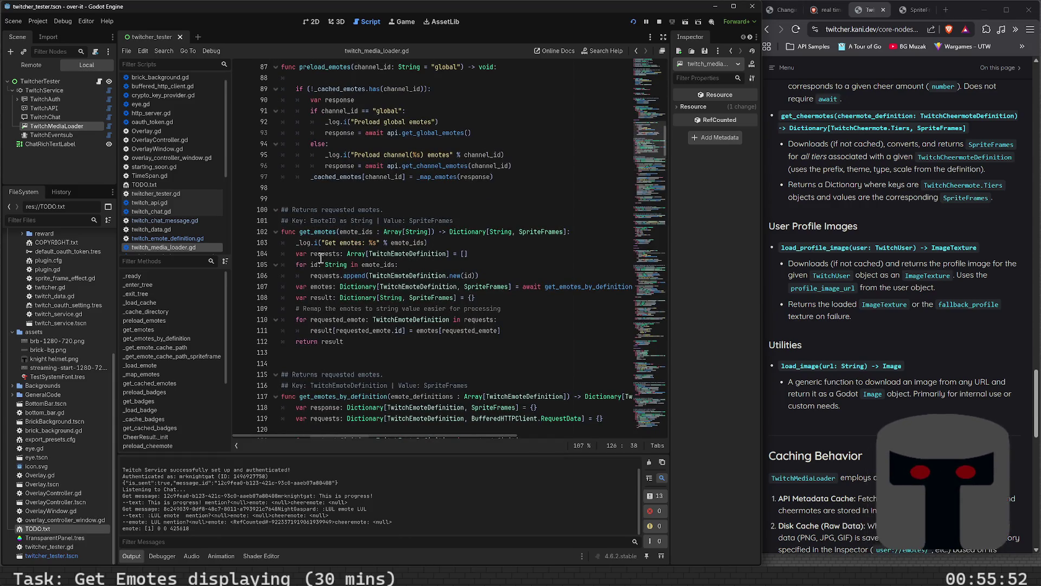
pyautogui.doubleClick(331, 342)
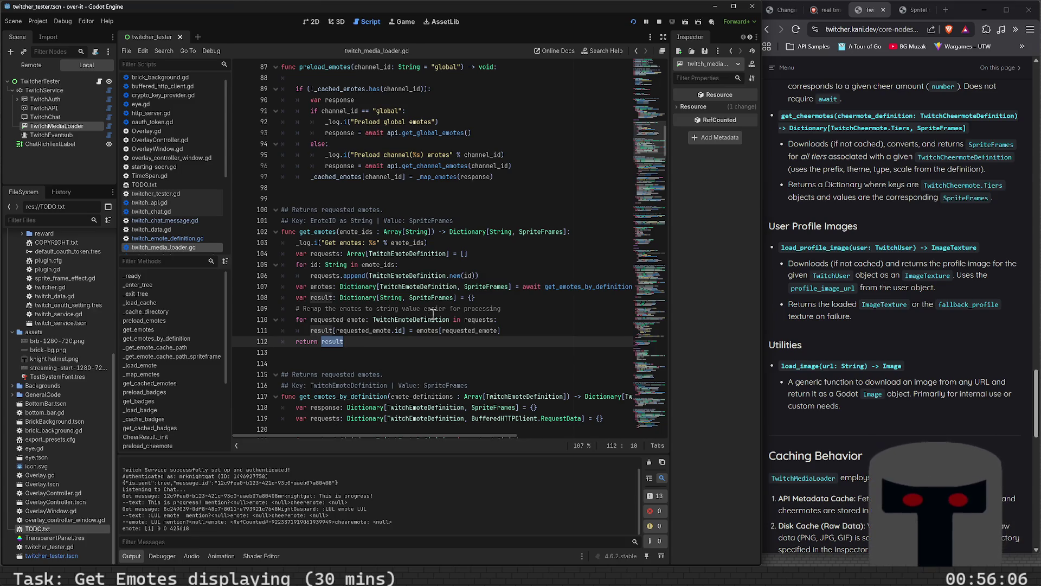
pyautogui.scroll(8, 433, 313)
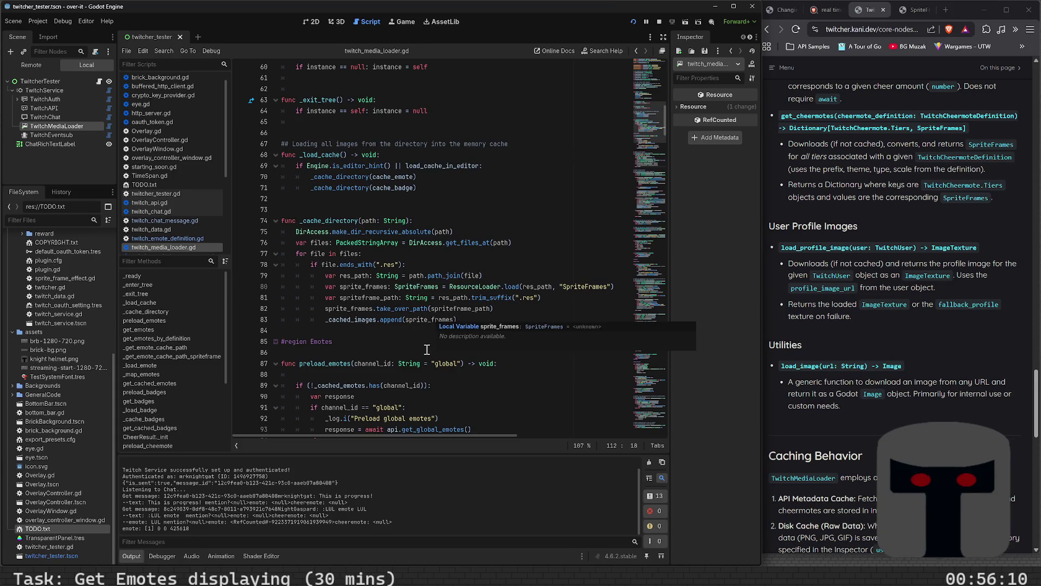
pyautogui.scroll(2, 427, 351)
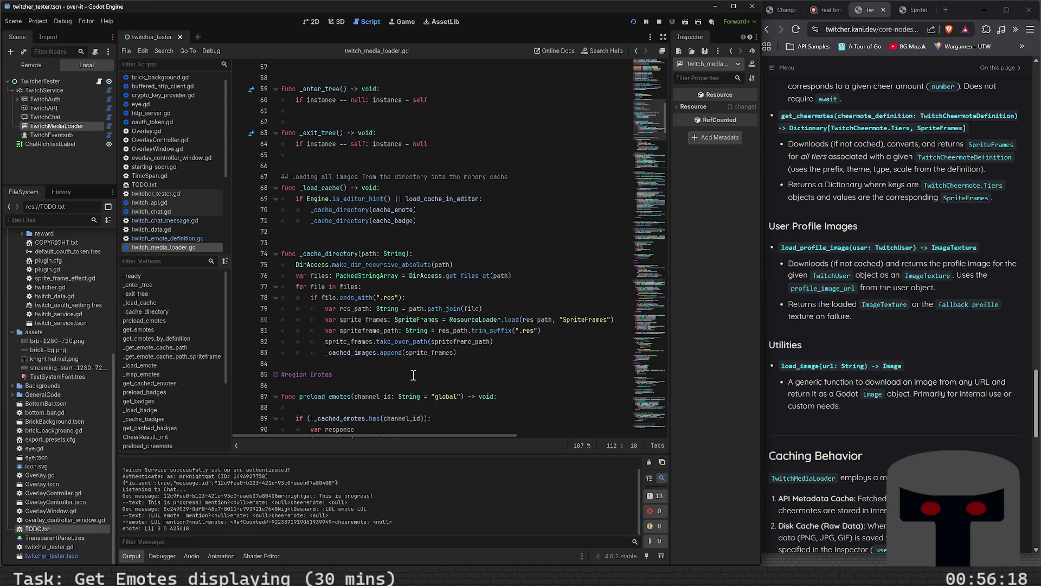
pyautogui.scroll(6, 414, 375)
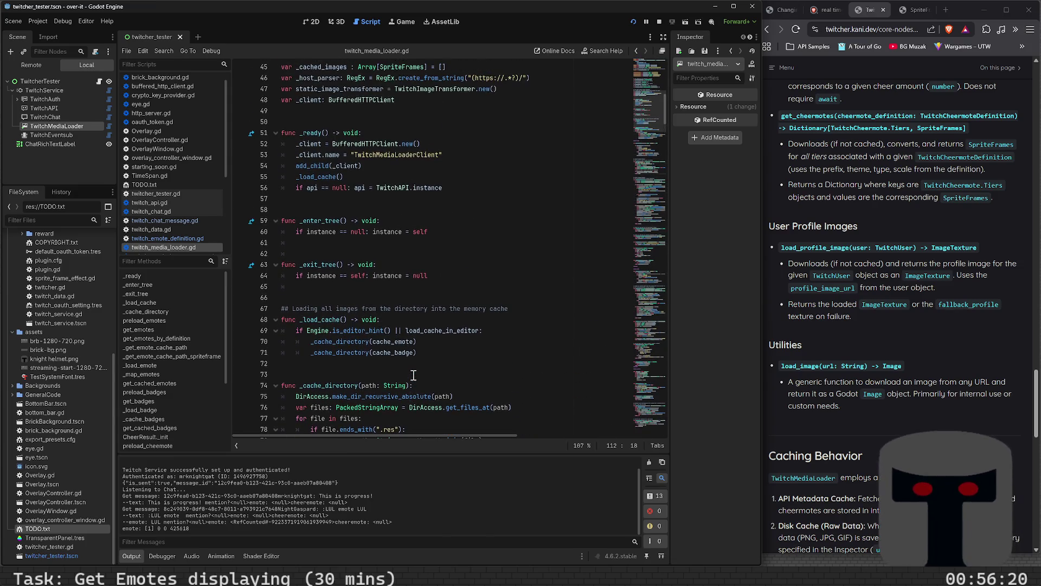
pyautogui.scroll(6, 413, 374)
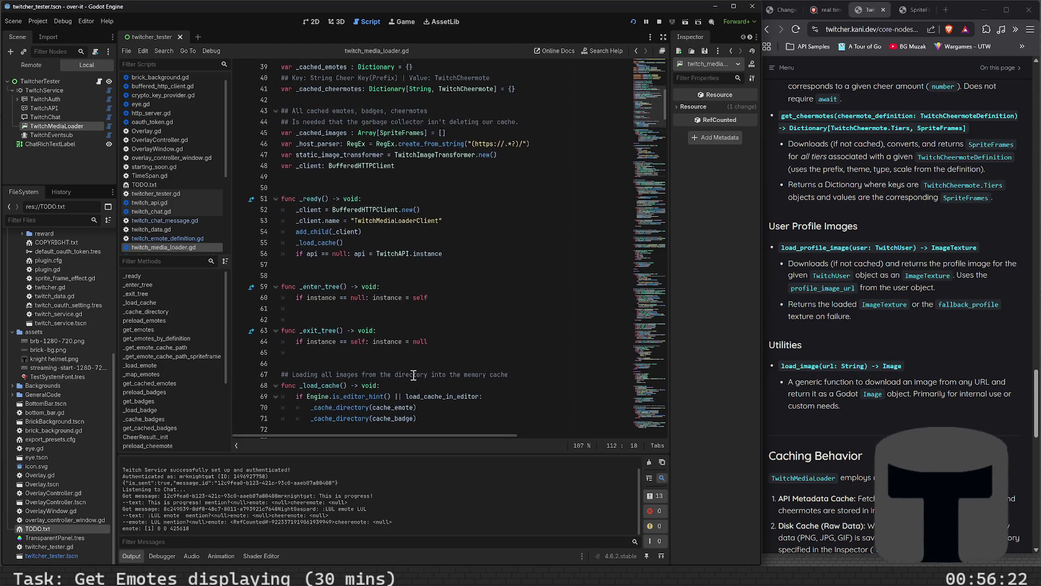
pyautogui.scroll(3, 413, 376)
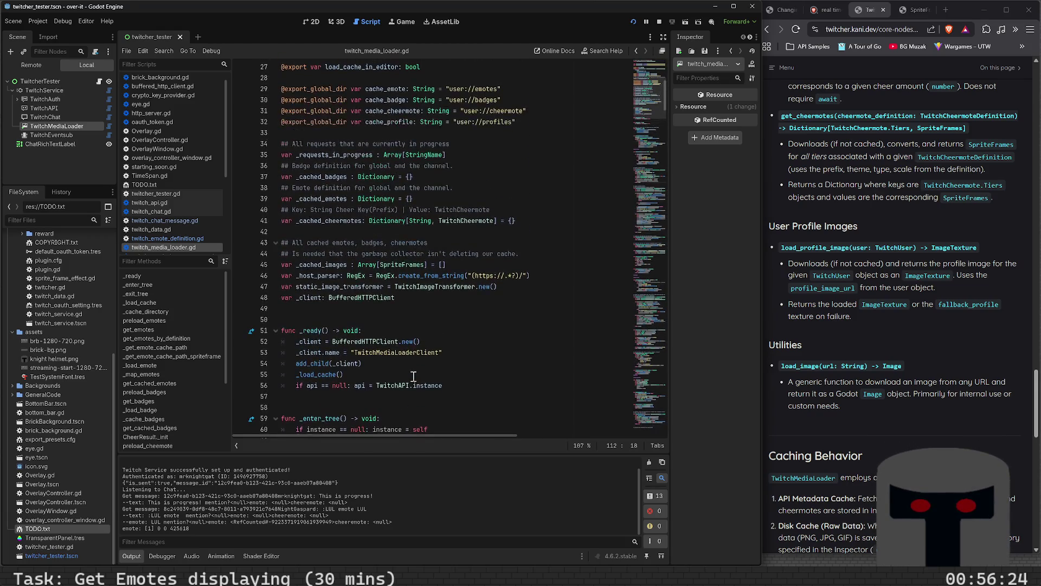
pyautogui.scroll(2, 417, 377)
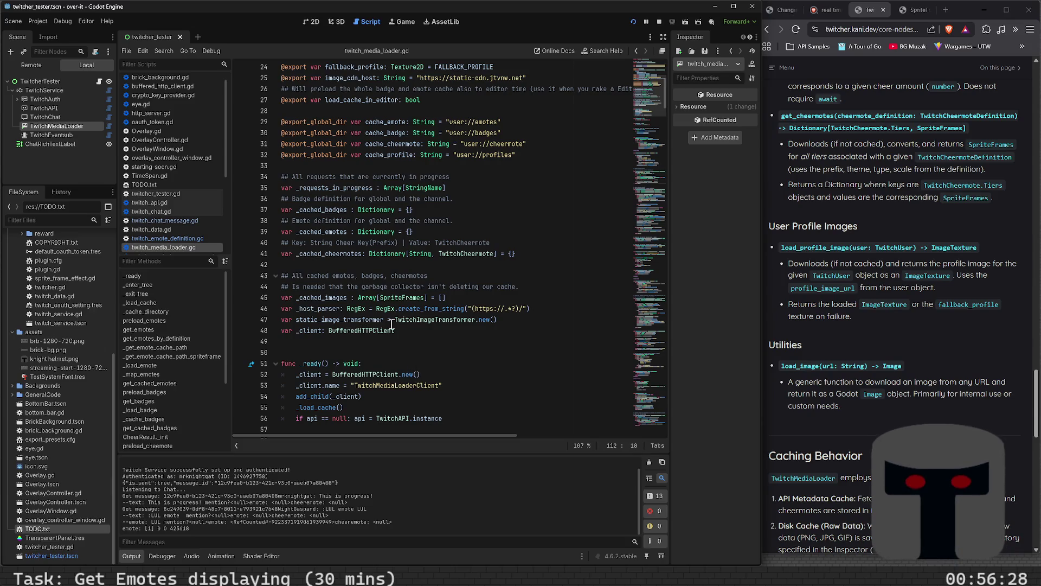
pyautogui.moveTo(420, 320)
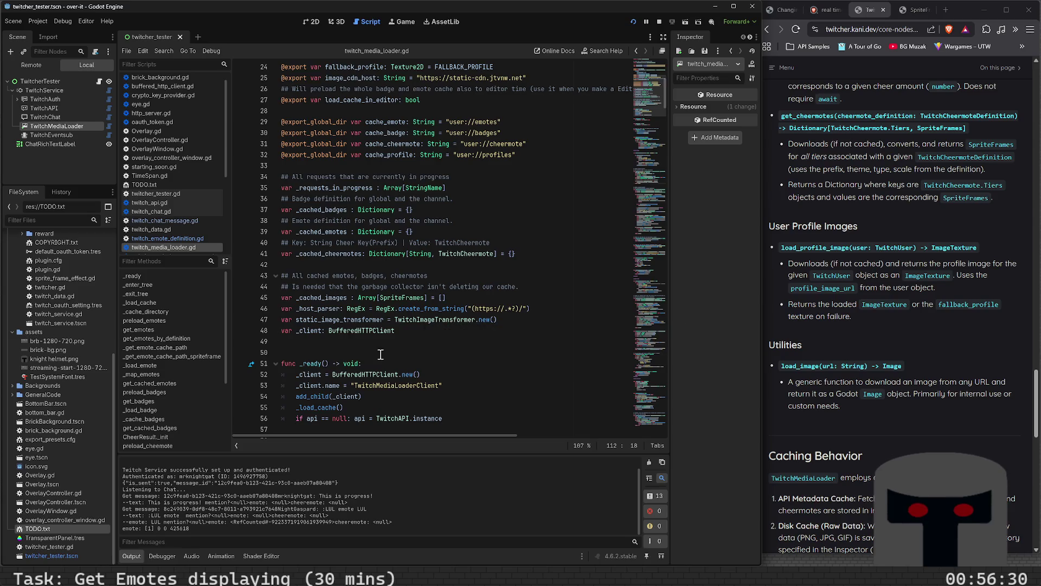
pyautogui.scroll(3, 385, 355)
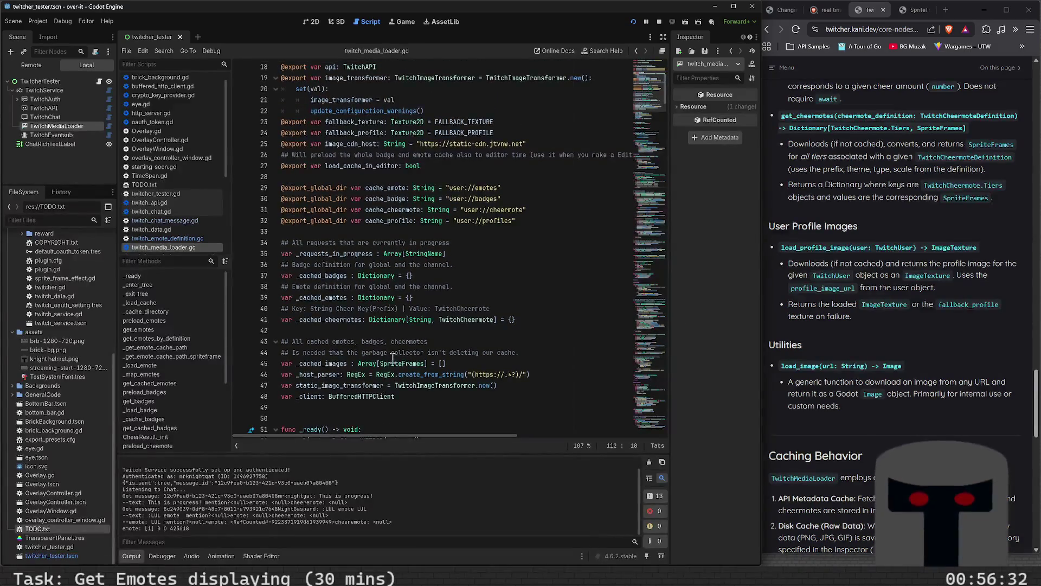
pyautogui.scroll(2, 392, 358)
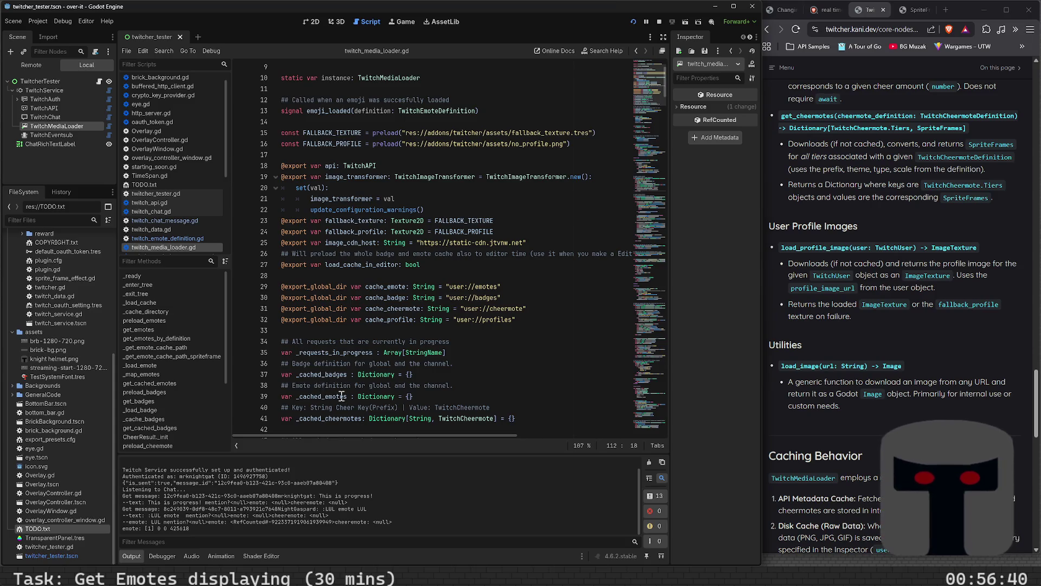
pyautogui.scroll(3, 364, 404)
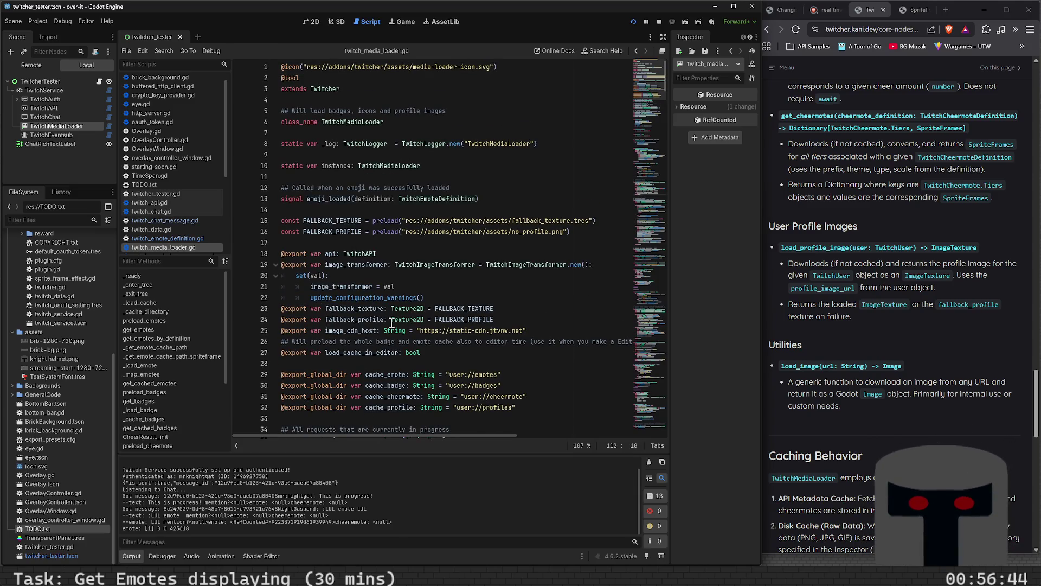
pyautogui.scroll(-4, 390, 350)
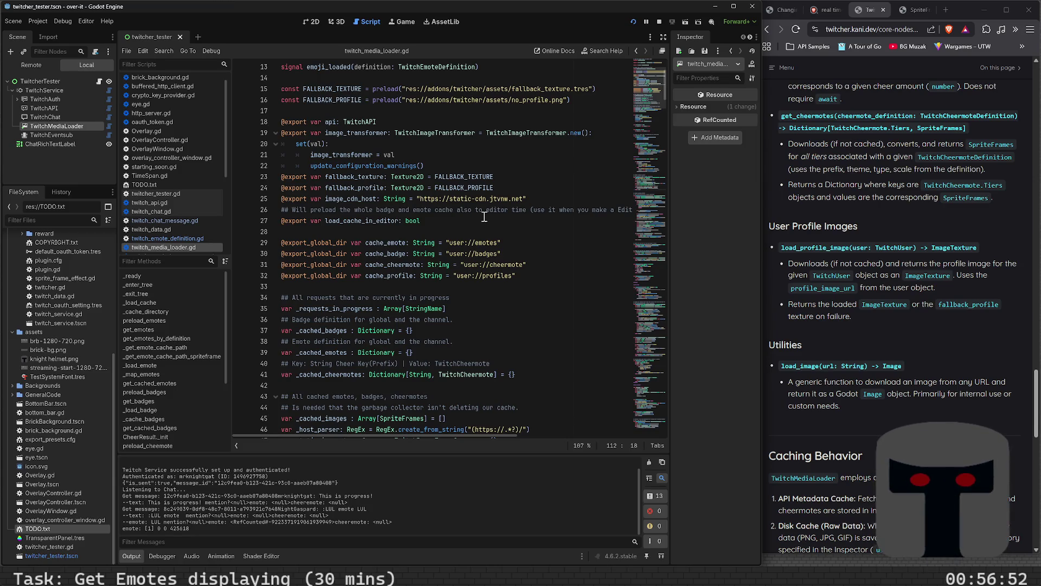
pyautogui.scroll(4, 418, 314)
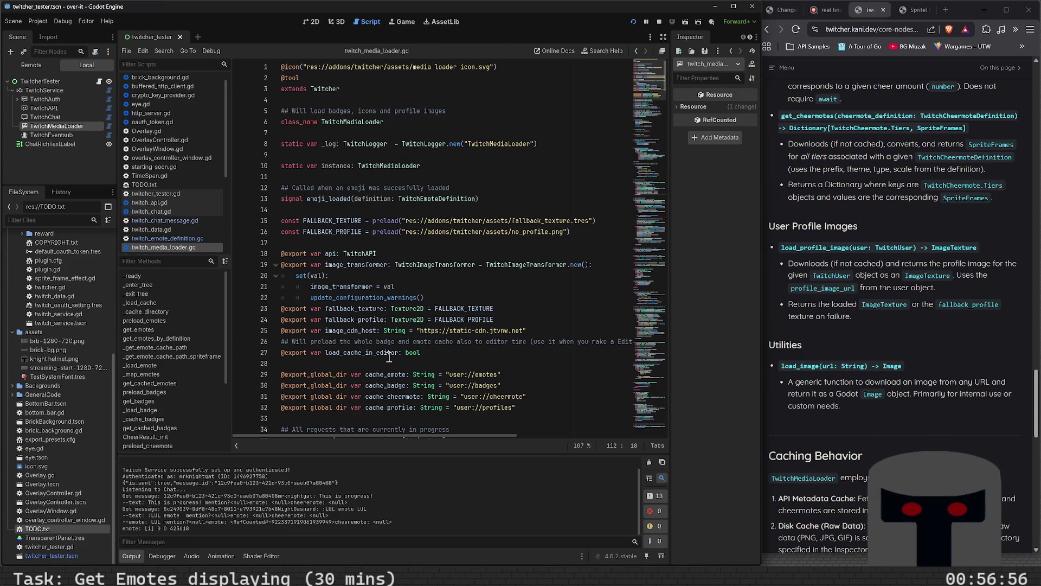
pyautogui.scroll(-20, 389, 357)
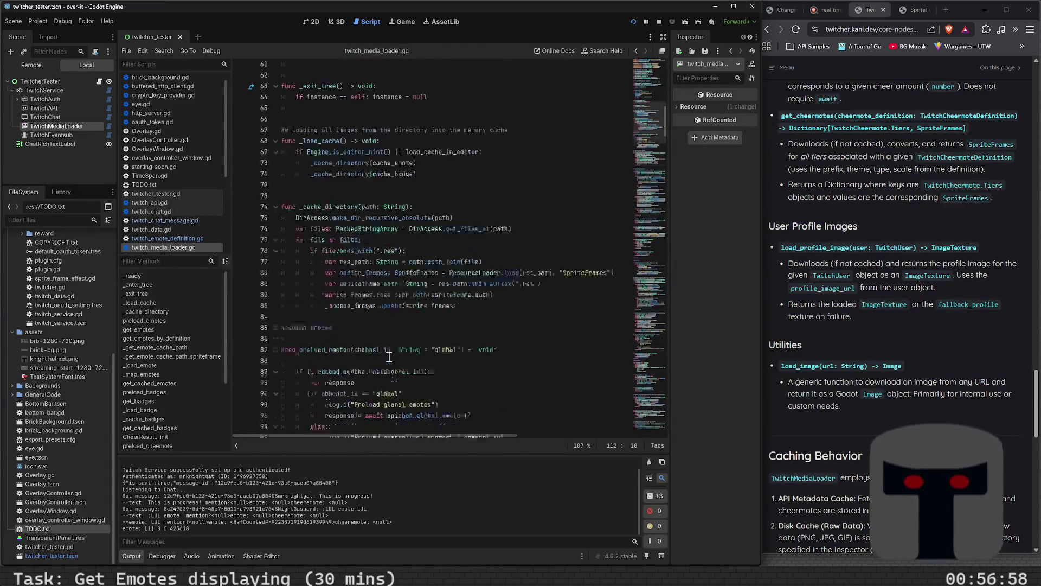
pyautogui.scroll(-4, 389, 357)
pyautogui.scroll(-20, 388, 358)
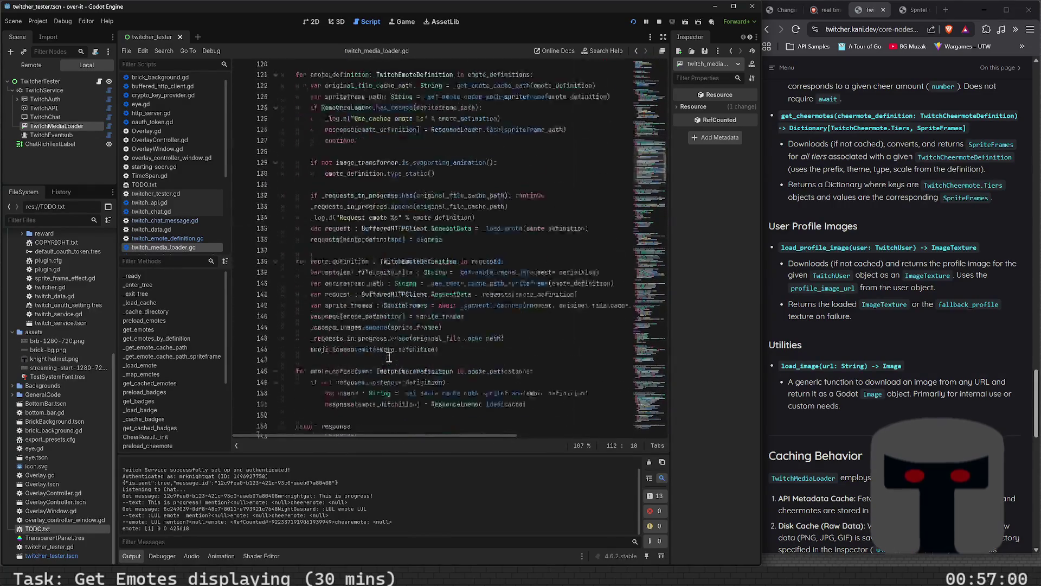
pyautogui.scroll(-20, 388, 357)
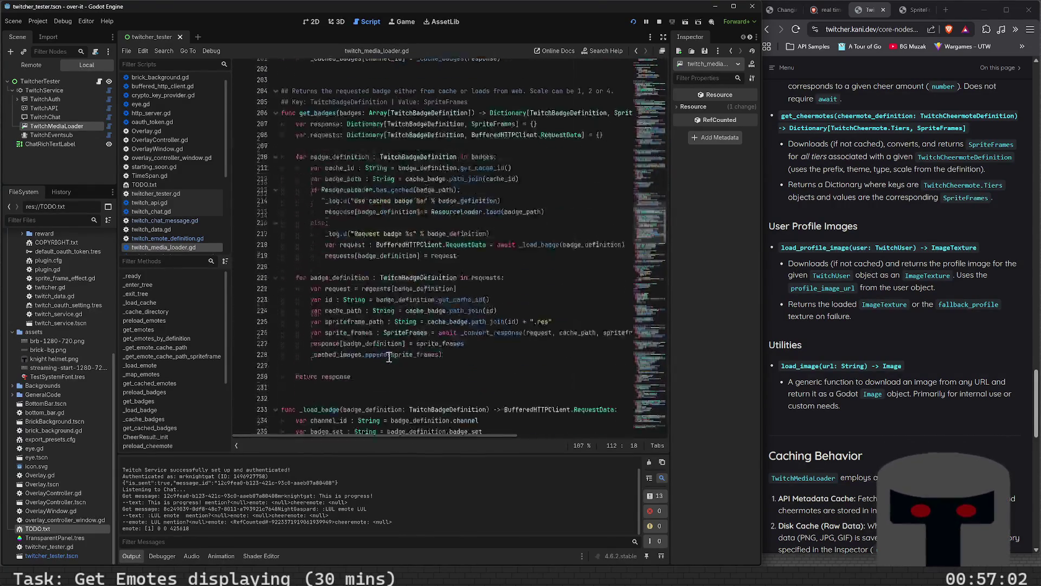
pyautogui.scroll(-20, 389, 357)
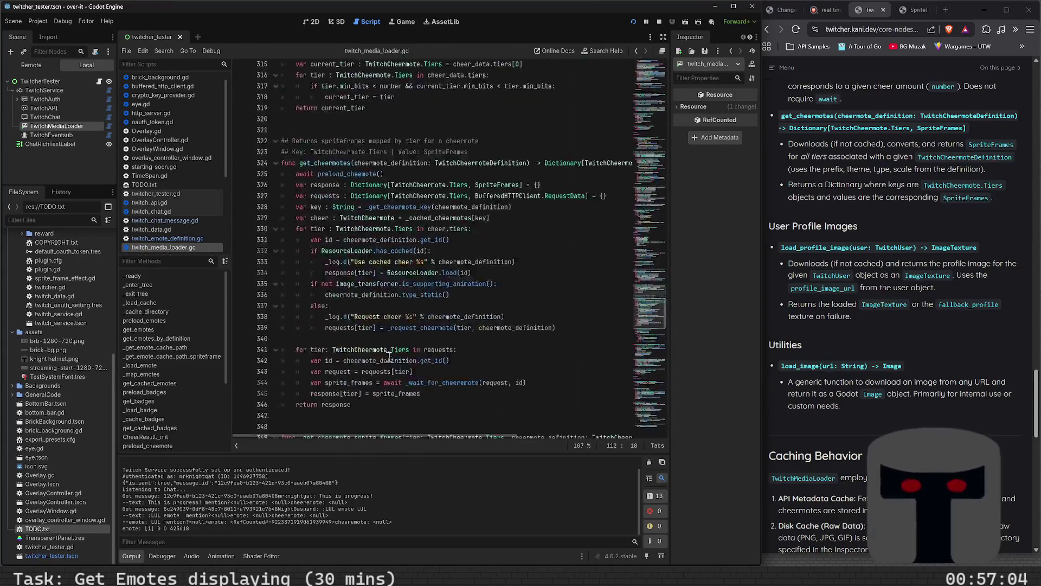
pyautogui.scroll(-20, 396, 360)
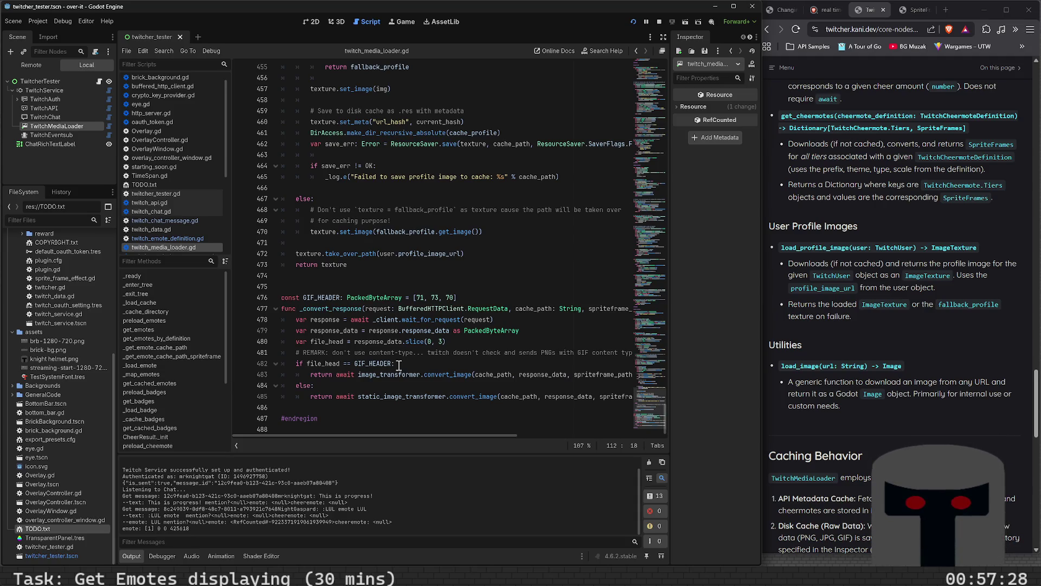
pyautogui.click(900, 220)
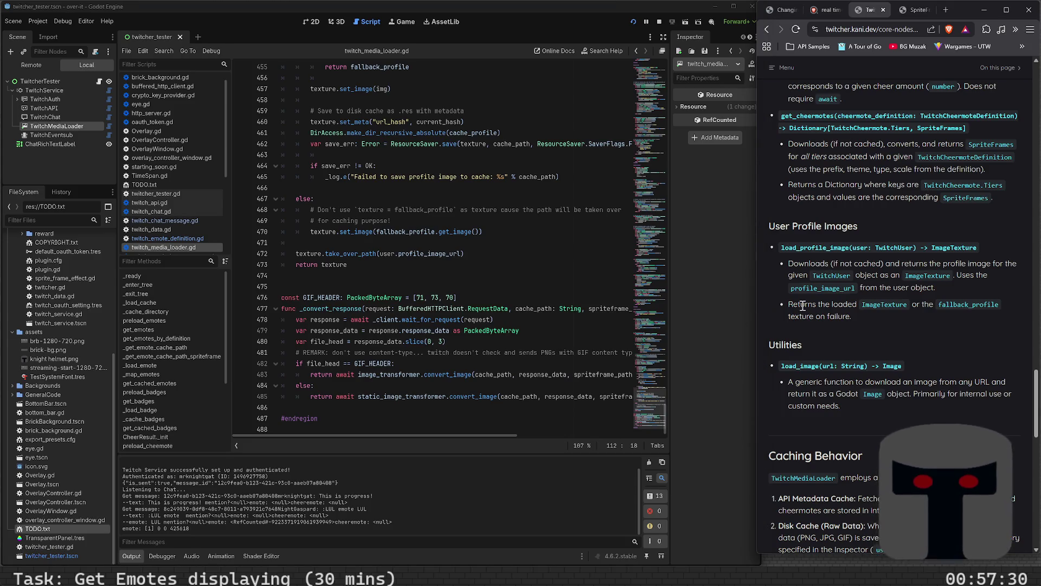
# Open SpriteFrameEffect for RichTextLabel from the docs menu's Additional Features in a new tab and view it
pyautogui.scroll(-10, 802, 306)
pyautogui.scroll(15, 798, 344)
pyautogui.scroll(-15, 798, 352)
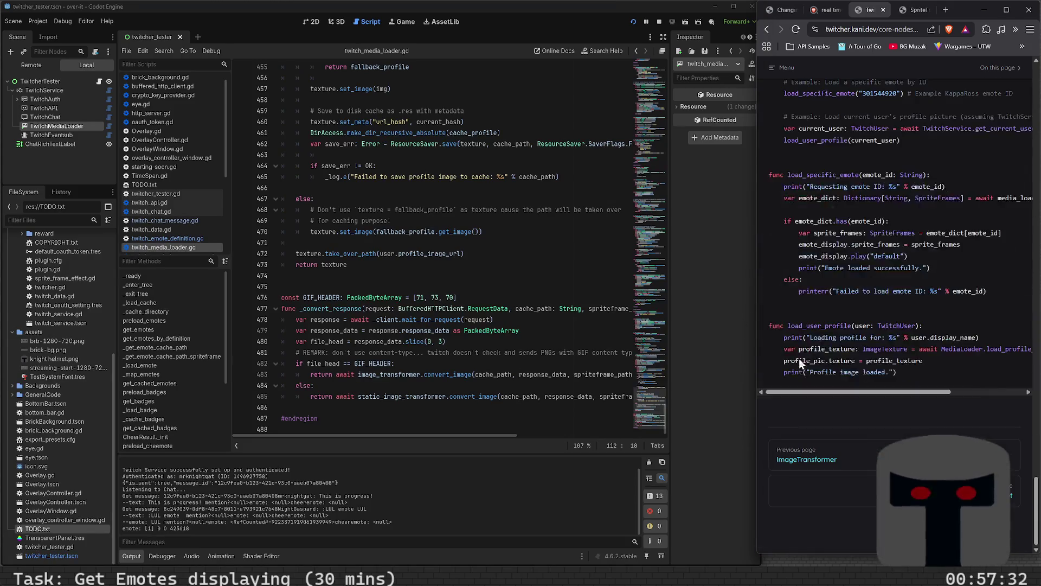
pyautogui.click(774, 67)
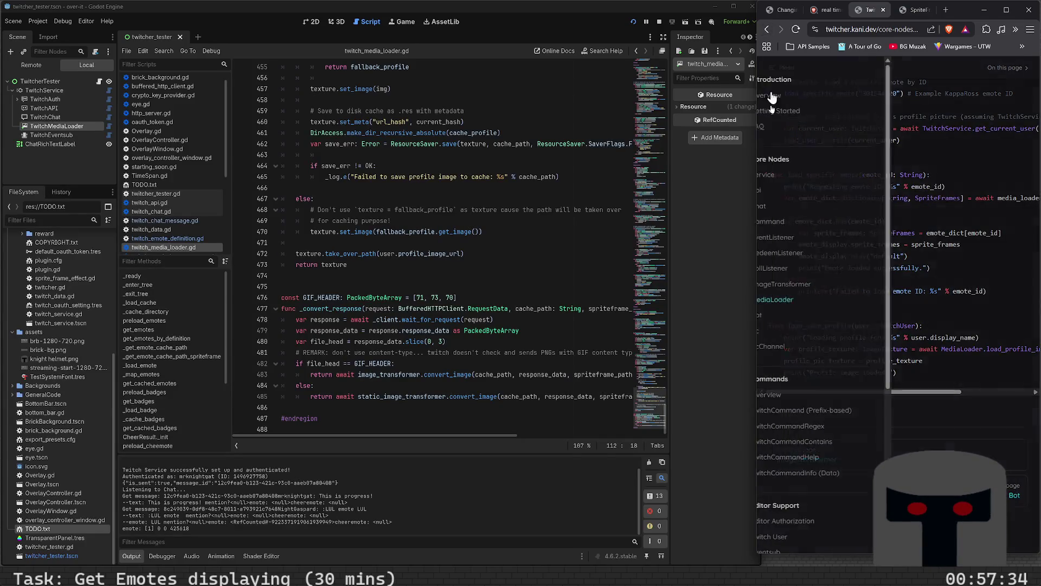
pyautogui.scroll(-5, 814, 433)
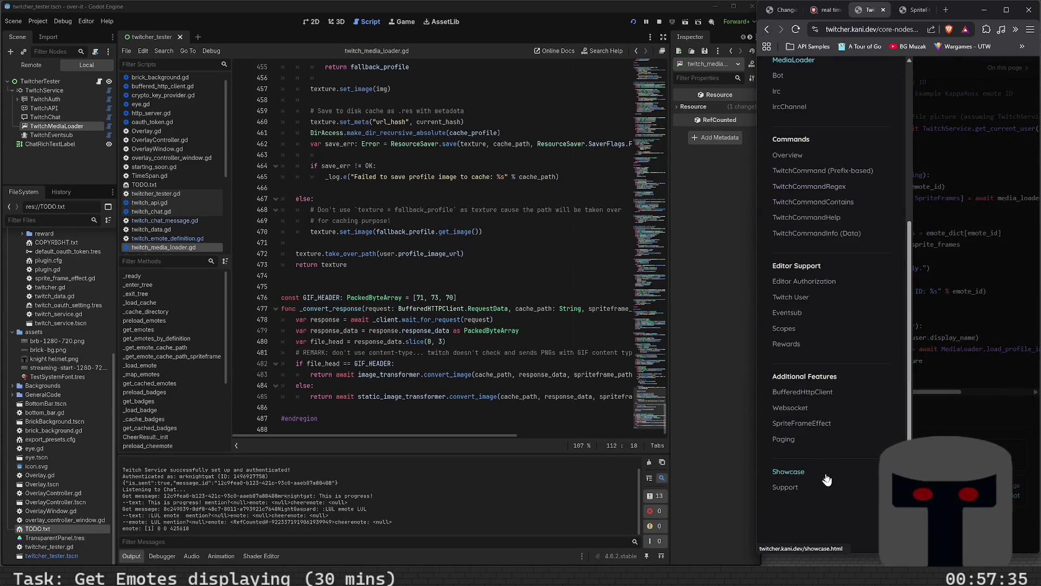
pyautogui.middleClick(811, 431)
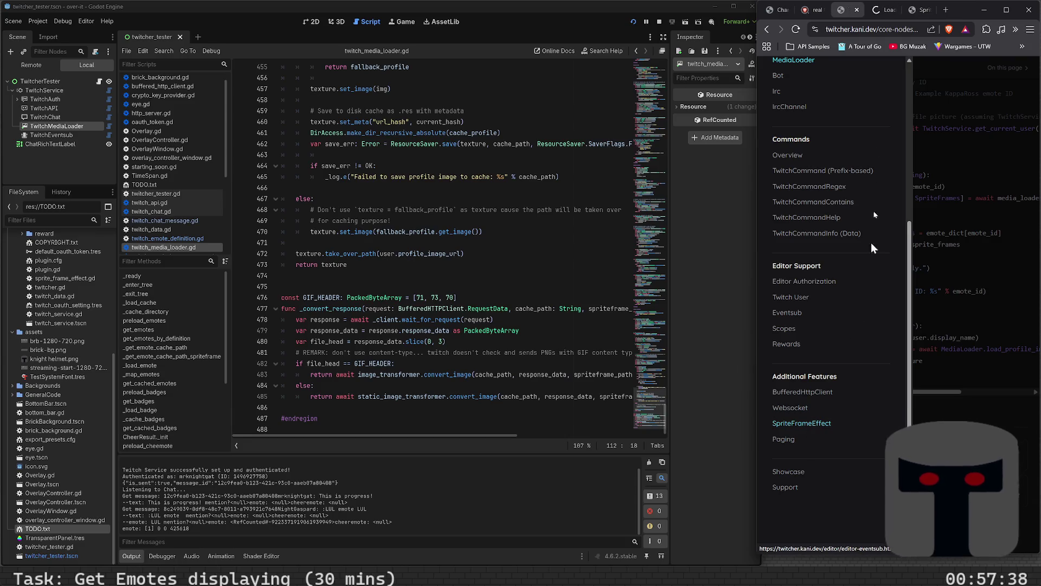
pyautogui.click(883, 11)
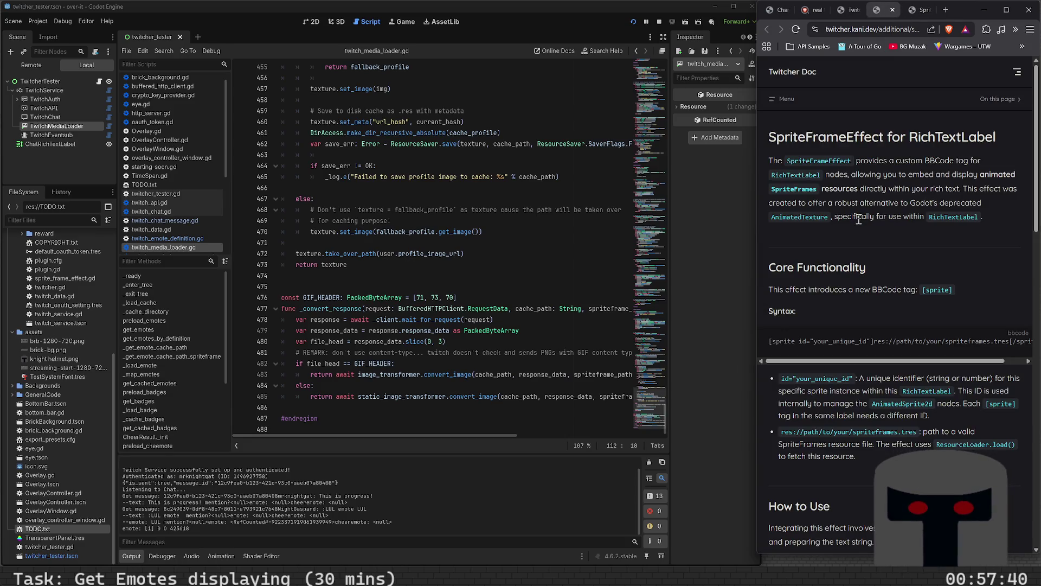
pyautogui.scroll(-3, 860, 298)
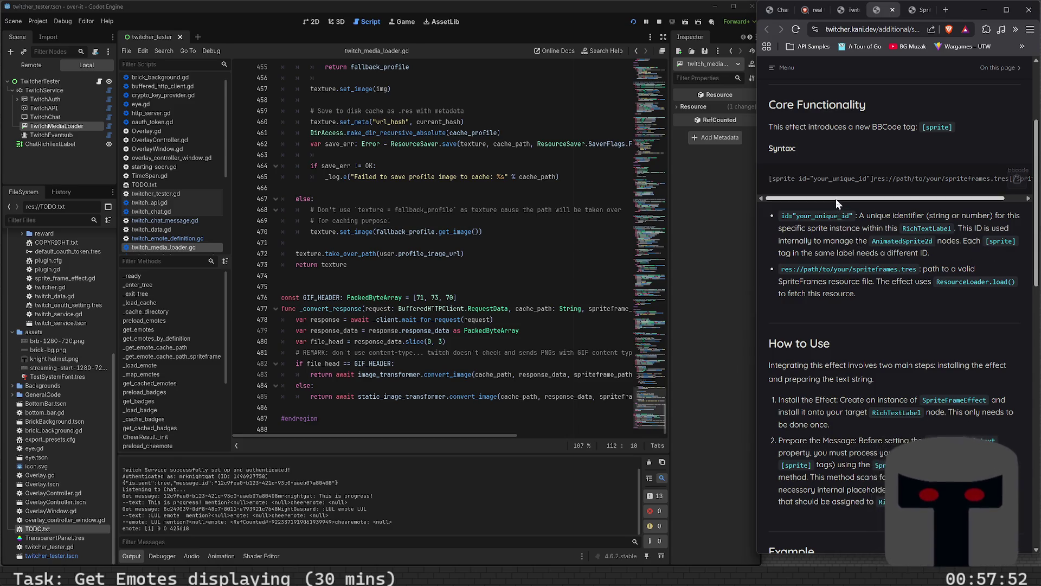
pyautogui.moveTo(835, 198)
pyautogui.mouseDown()
pyautogui.moveTo(899, 209)
pyautogui.moveTo(798, 205)
pyautogui.mouseUp()
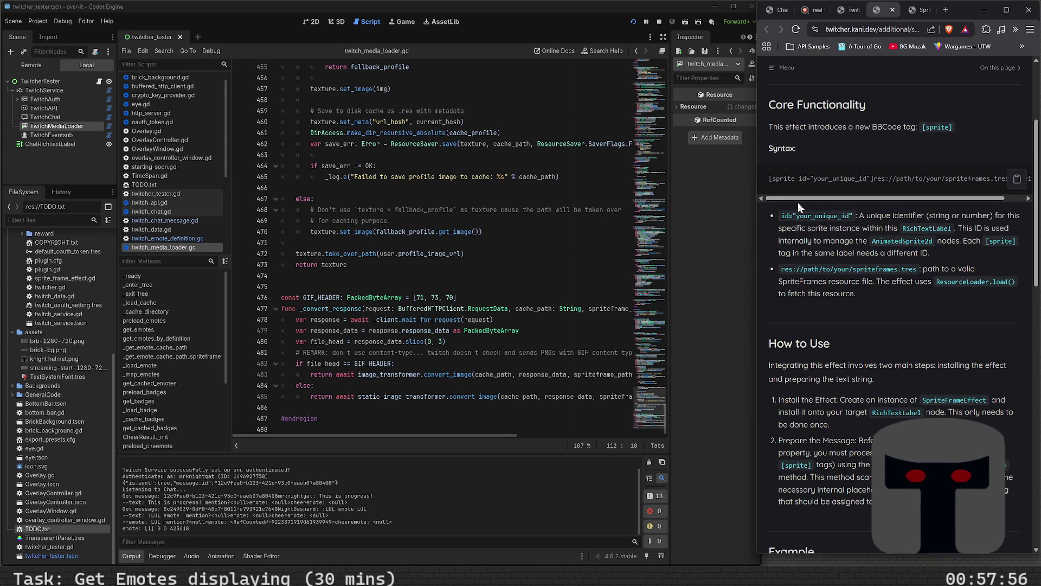
pyautogui.scroll(-6, 831, 253)
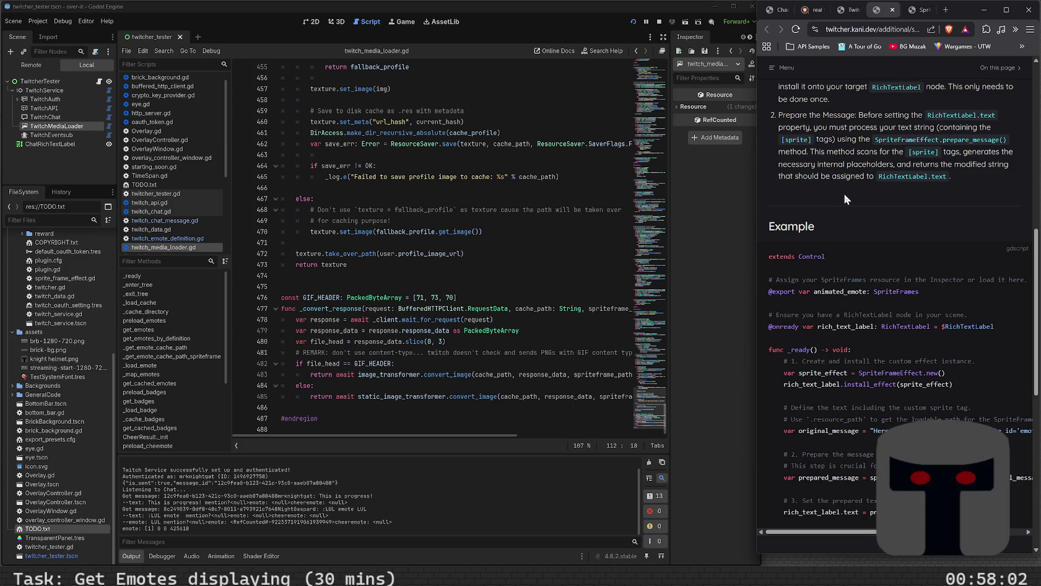
pyautogui.scroll(-3, 831, 264)
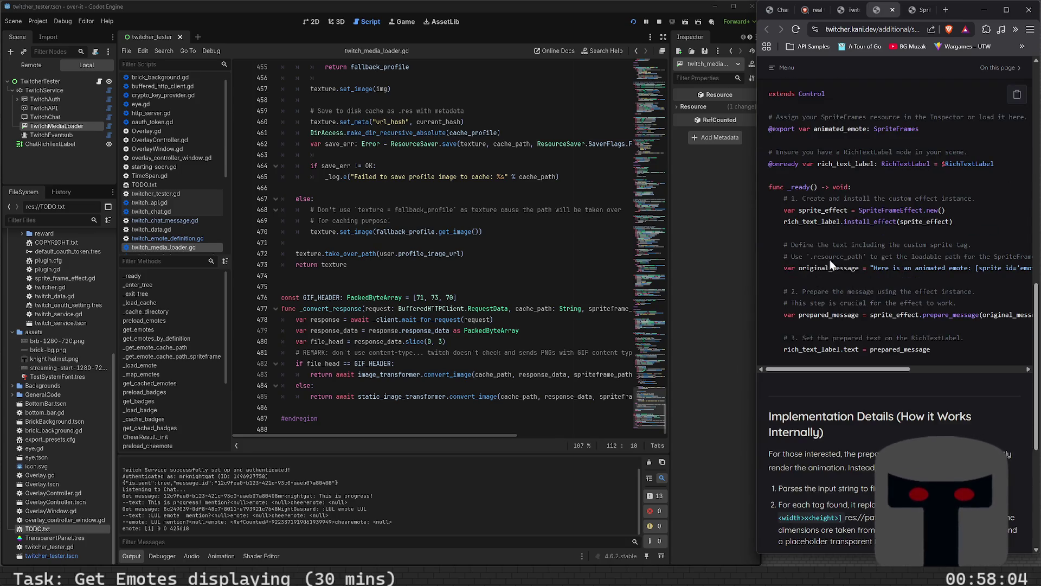
pyautogui.moveTo(853, 370)
pyautogui.mouseDown()
pyautogui.moveTo(962, 369)
pyautogui.moveTo(799, 384)
pyautogui.moveTo(962, 373)
pyautogui.moveTo(792, 366)
pyautogui.mouseUp()
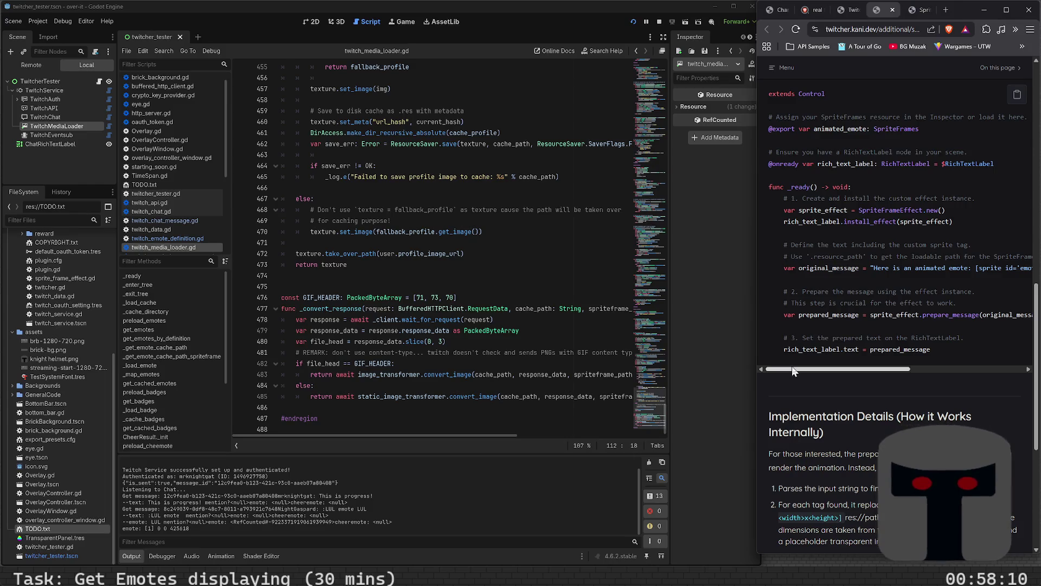
pyautogui.scroll(-3, 859, 304)
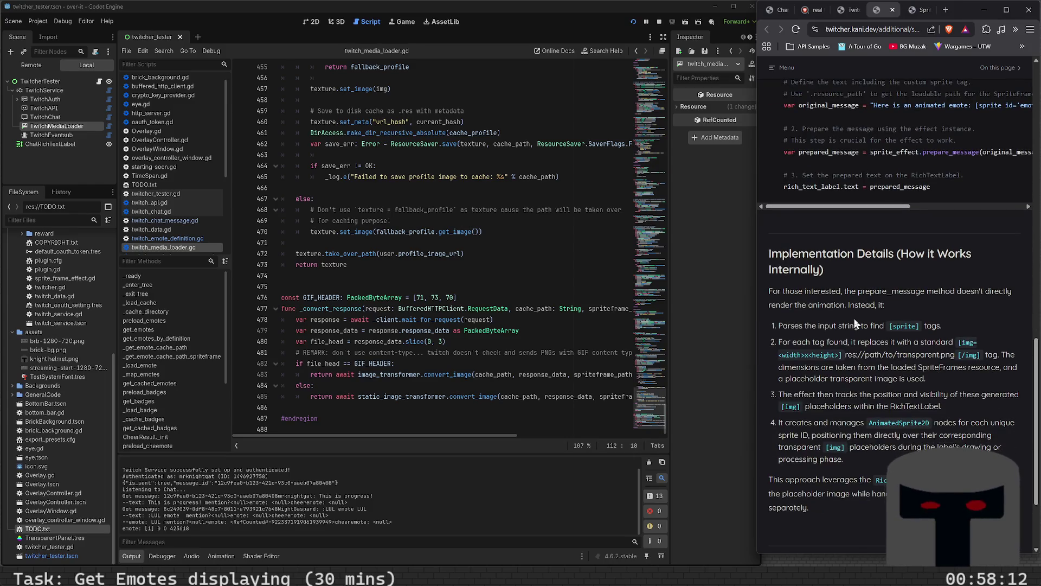
pyautogui.scroll(5, 854, 318)
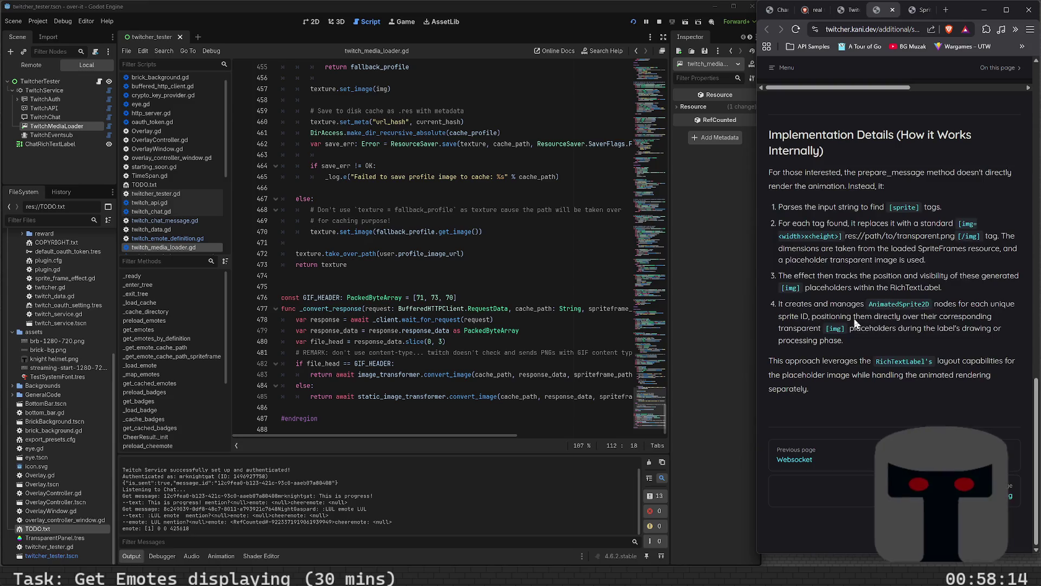
pyautogui.scroll(2, 855, 320)
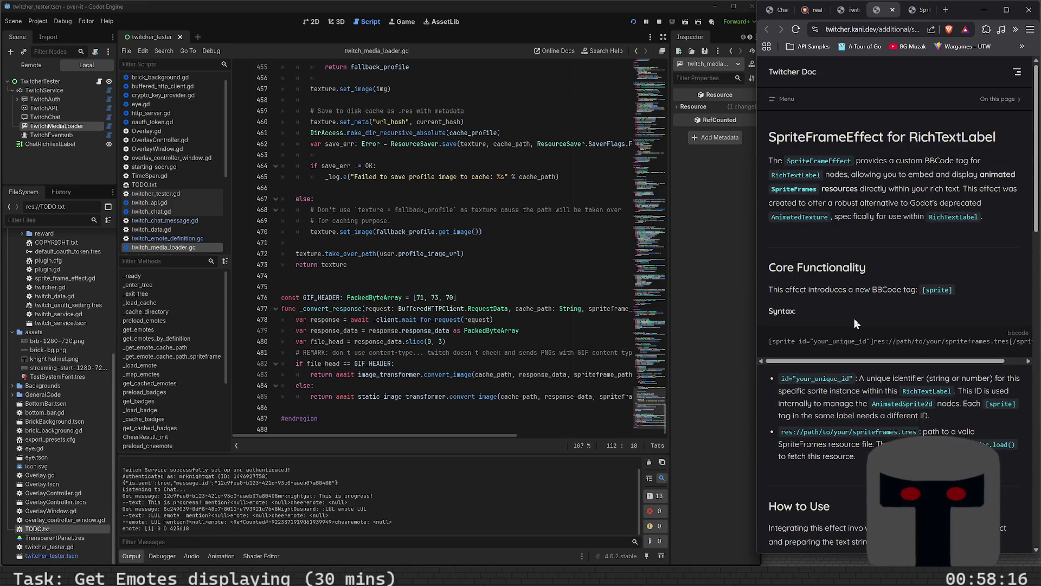
pyautogui.scroll(-7, 854, 324)
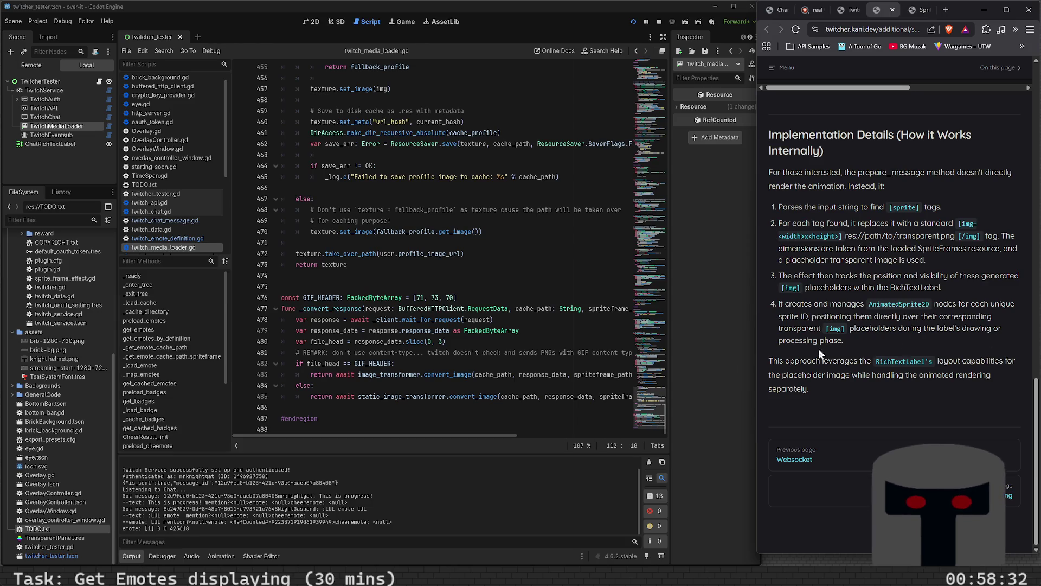
pyautogui.scroll(15, 845, 415)
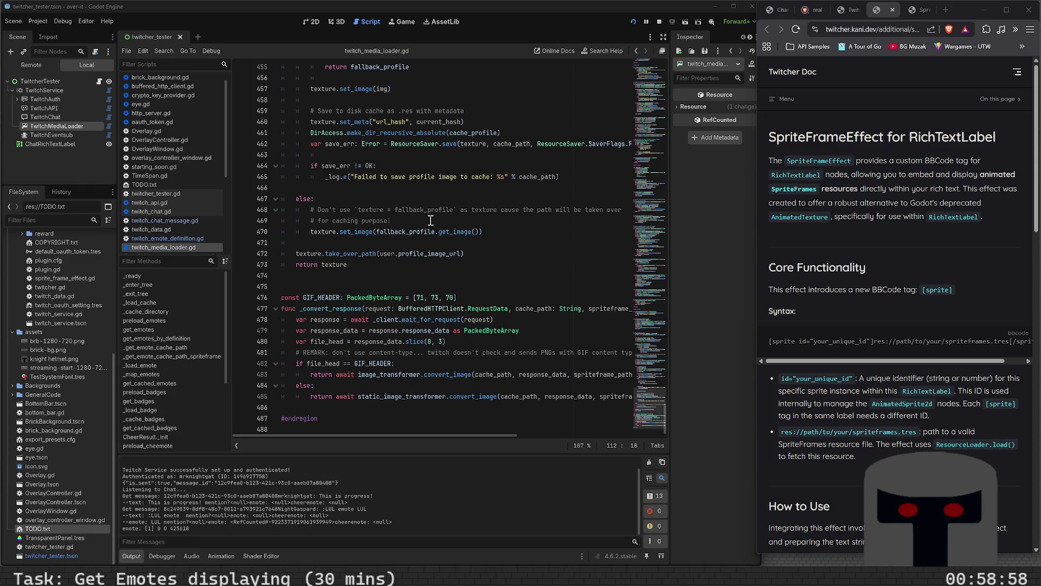
pyautogui.scroll(-5, 154, 378)
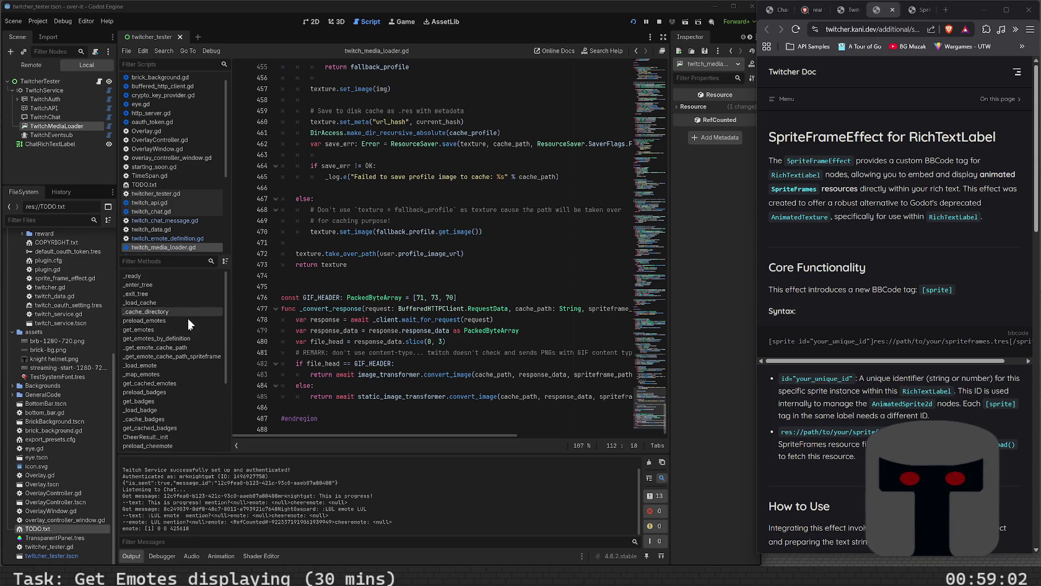
pyautogui.scroll(-2, 187, 325)
pyautogui.scroll(-2, 178, 389)
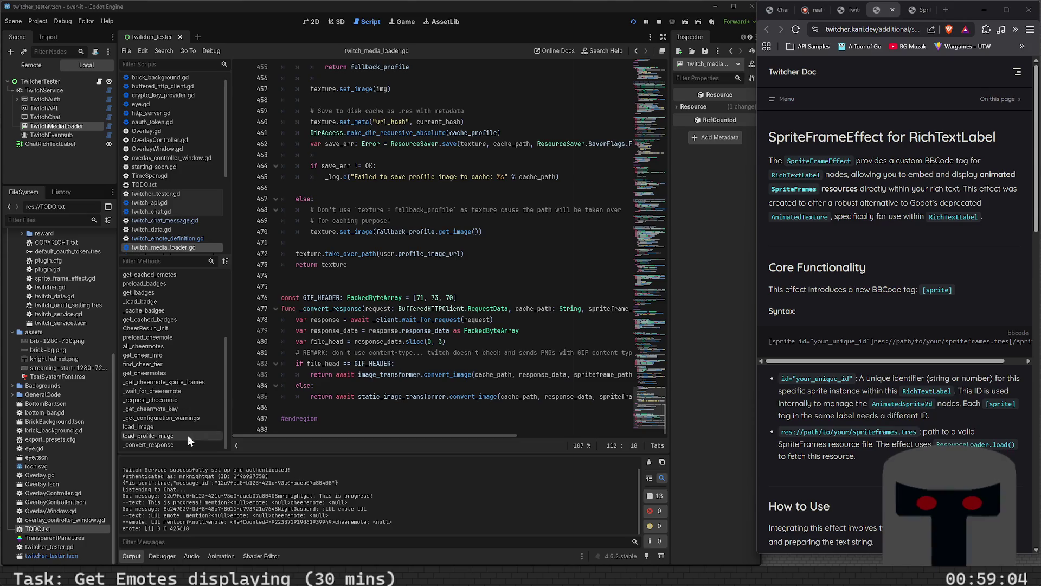
pyautogui.scroll(3, 187, 433)
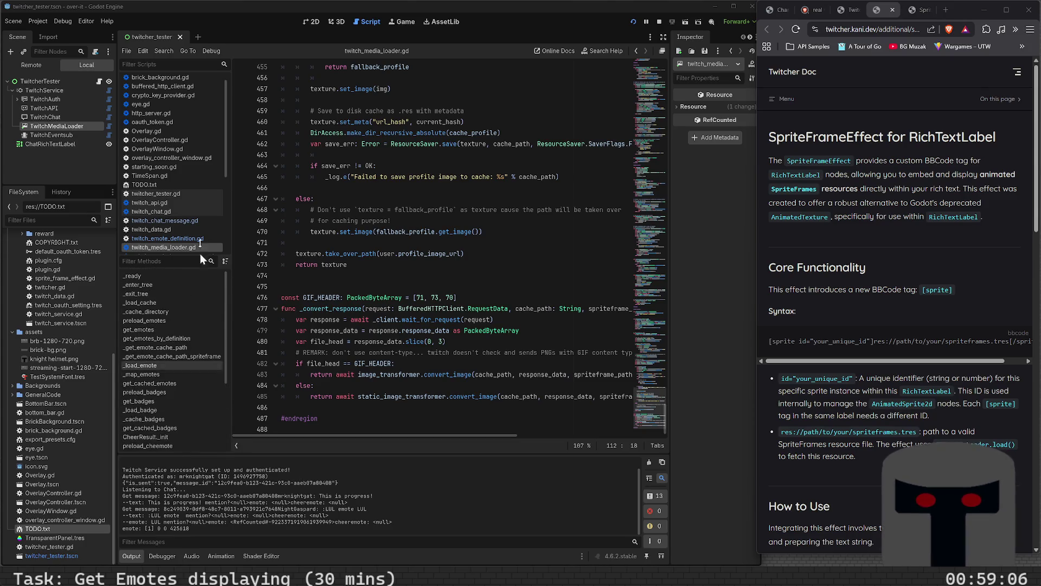
# Edit TODO.txt so the 'Get emotes displaying' estimate reads '30m?1hr' instead of '30m'
pyautogui.click(188, 187)
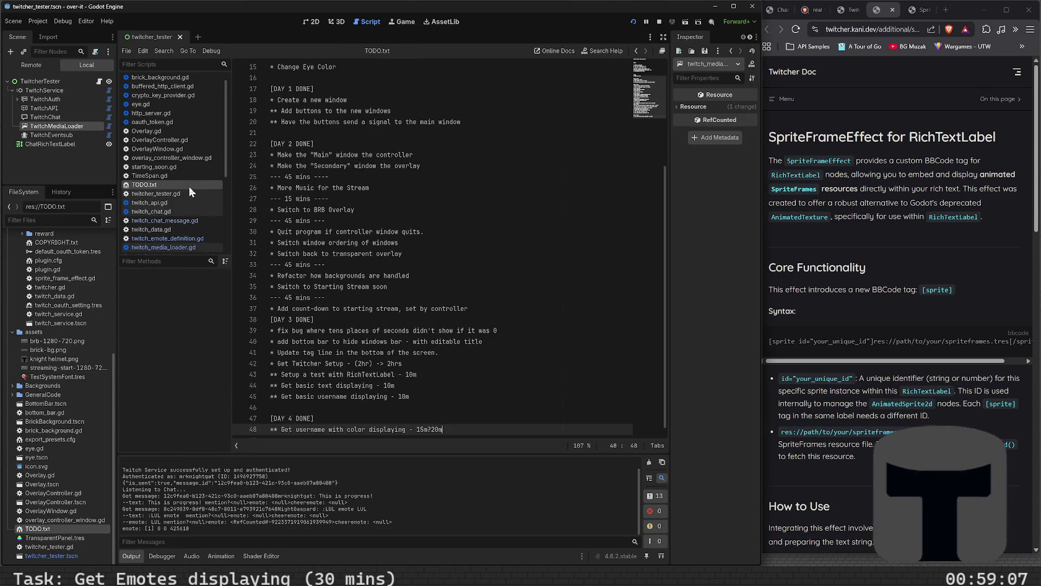
pyautogui.click(432, 103)
pyautogui.scroll(4, 428, 216)
pyautogui.scroll(1, 427, 257)
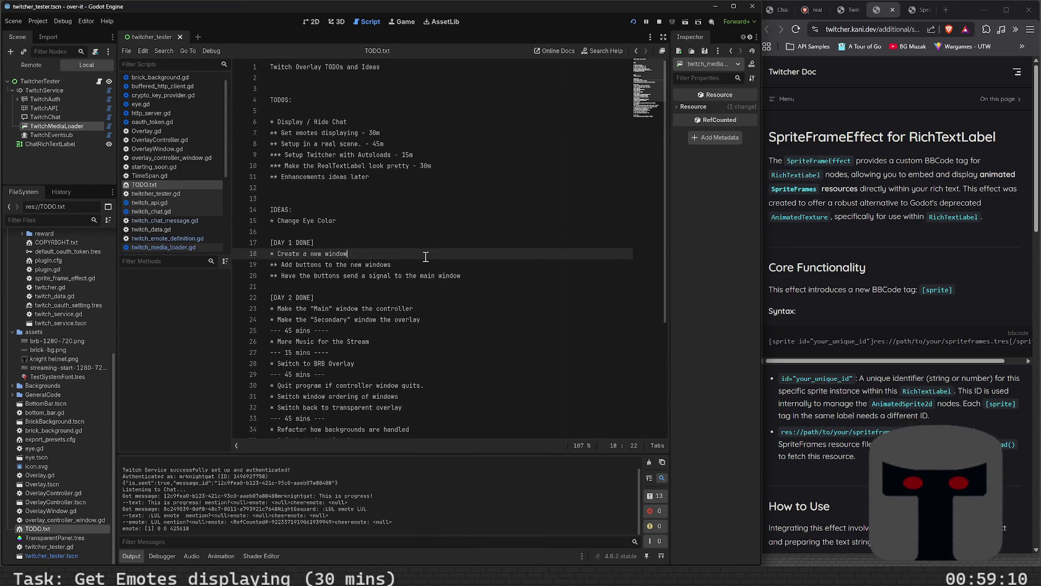
pyautogui.click(406, 133)
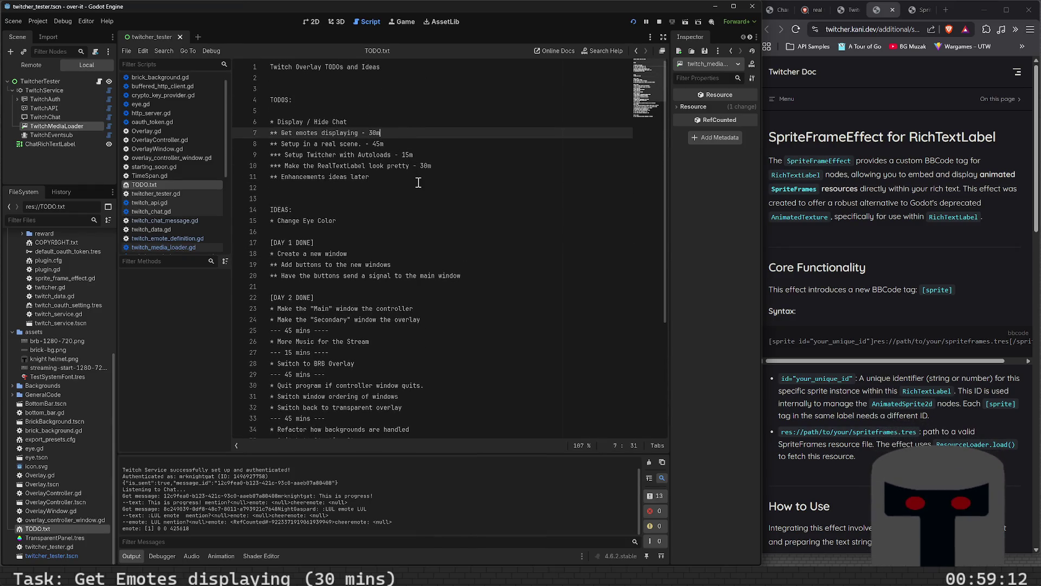
pyautogui.write('?')
pyautogui.press('BackSpace')
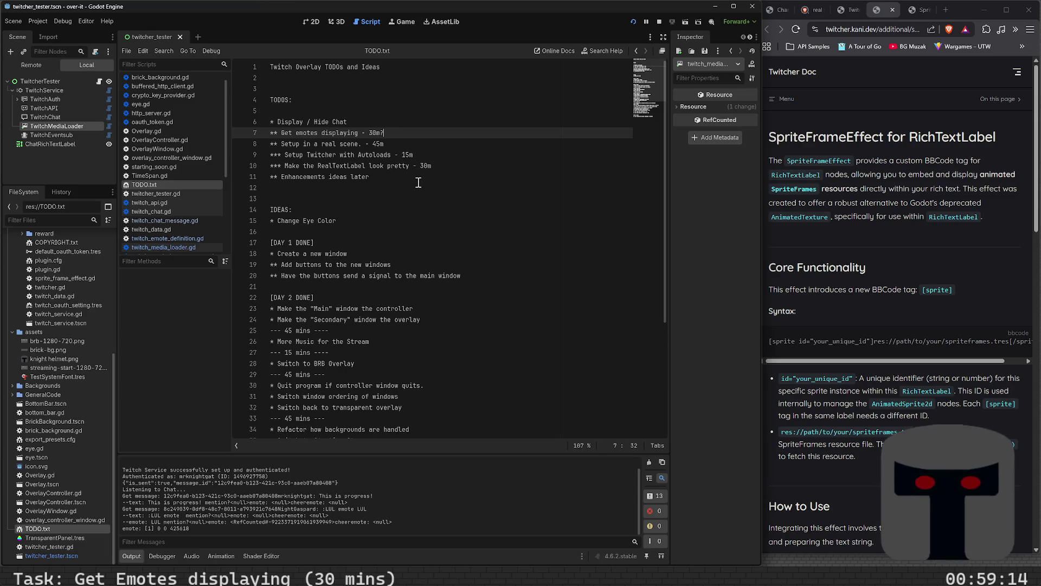
pyautogui.write('1hr')
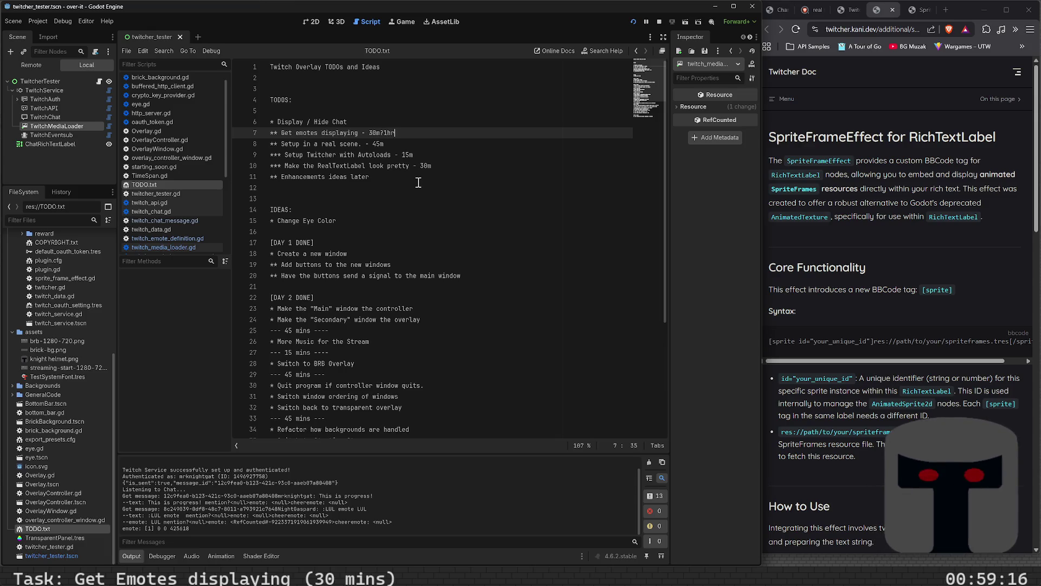